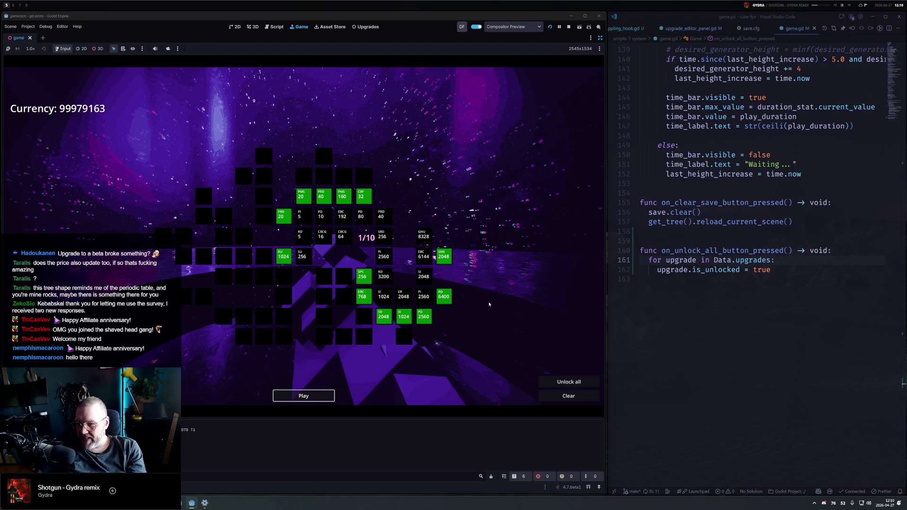
Unlock all upgrades, start a level and shoot the cube with the pistol
{"action": "left_click", "coordinate": [569, 385]}
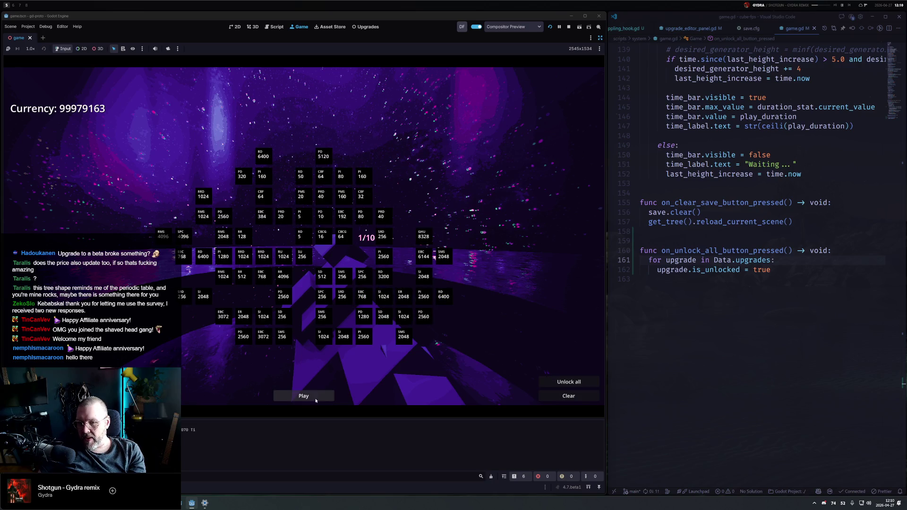
{"action": "left_click", "coordinate": [317, 396]}
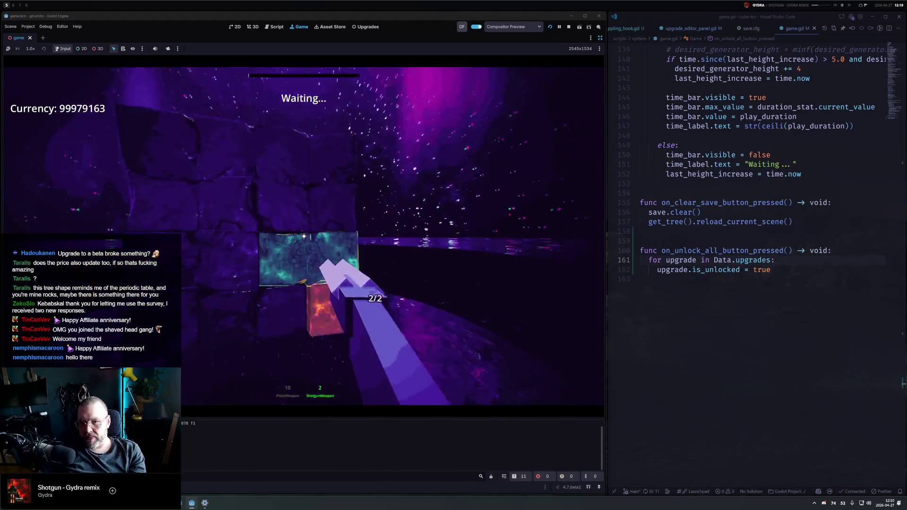
{"action": "key", "text": "1"}
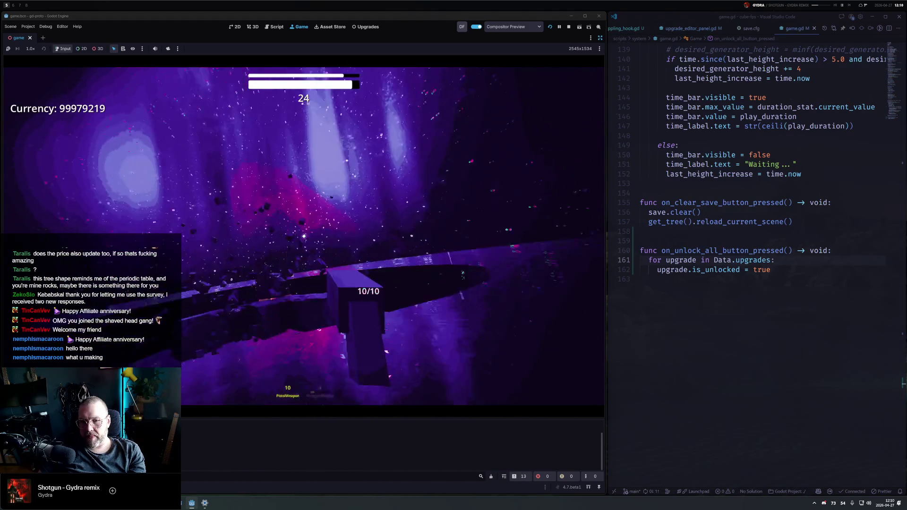
{"action": "left_click", "coordinate": [304, 236]}
{"action": "left_click", "coordinate": [304, 237]}
{"action": "left_click", "coordinate": [304, 237]}
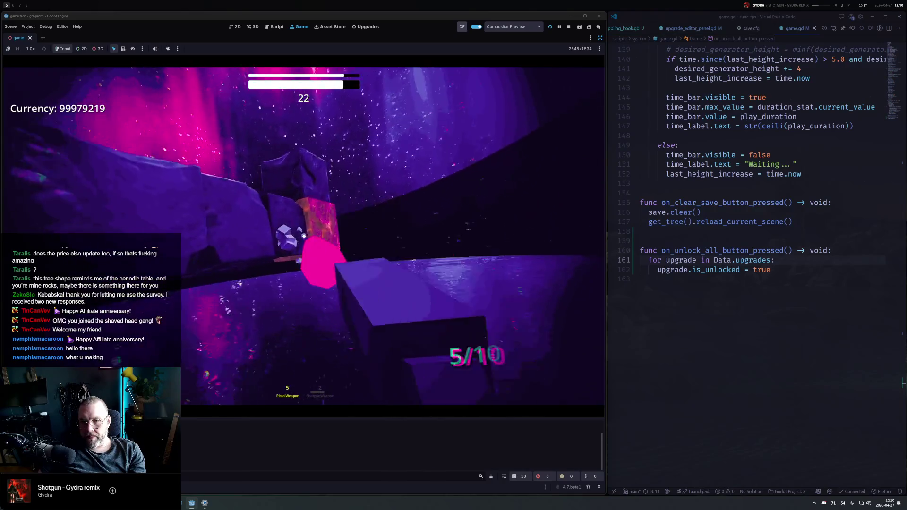
{"action": "left_click", "coordinate": [304, 236]}
Reload, break the last cube, continue past the results and stop the game
{"action": "key", "text": "r"}
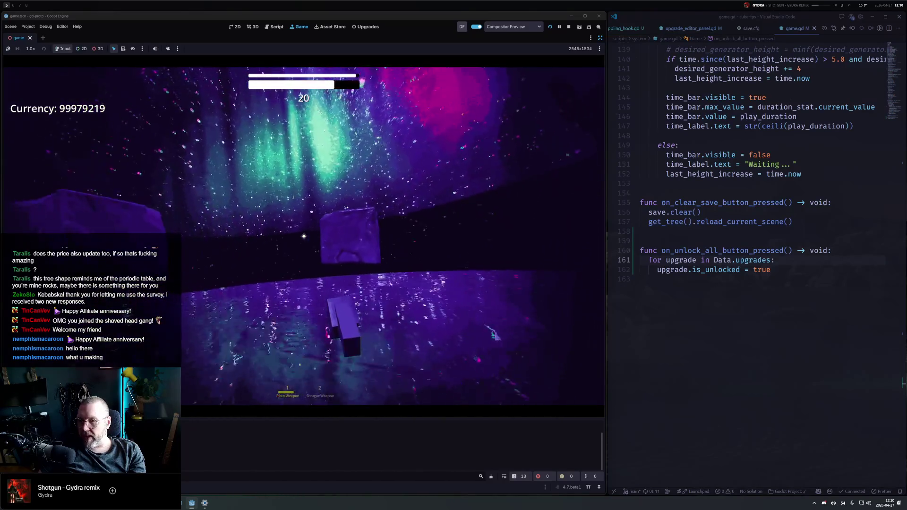
{"action": "left_click", "coordinate": [304, 237]}
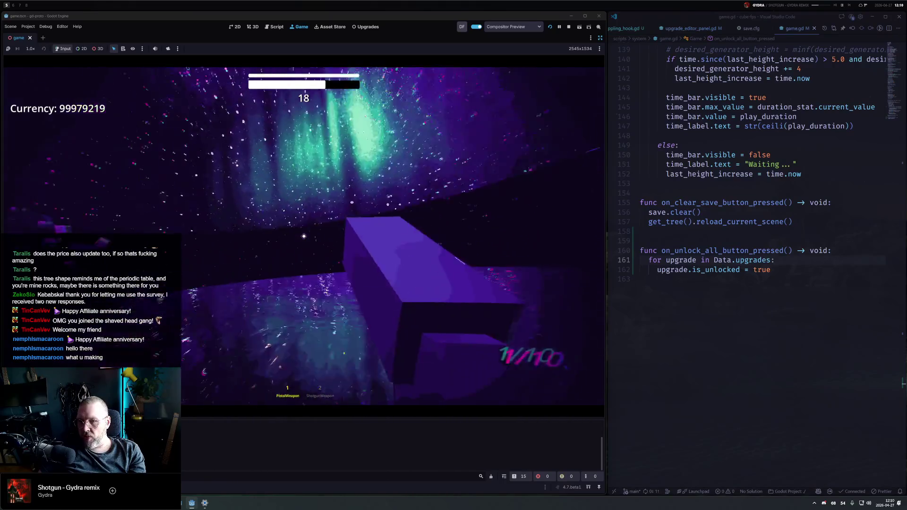
{"action": "left_click", "coordinate": [303, 292]}
{"action": "left_click", "coordinate": [569, 26]}
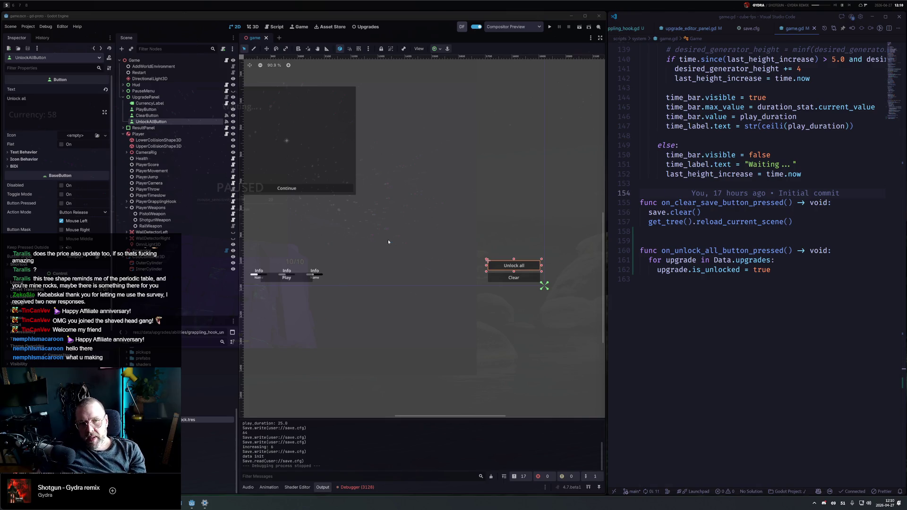
Retile the windows, check the paused game workspace, then move to an empty workspace
{"action": "key", "text": "super+f"}
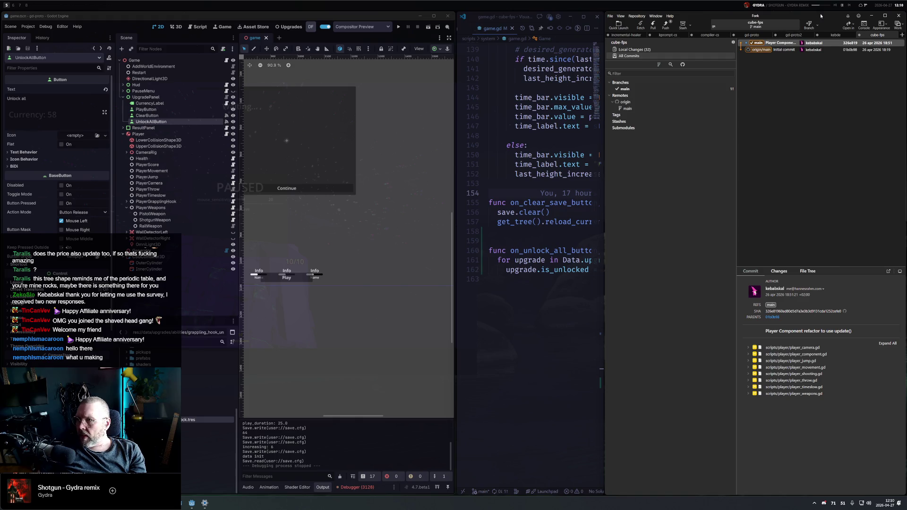
{"action": "key", "text": "super+f"}
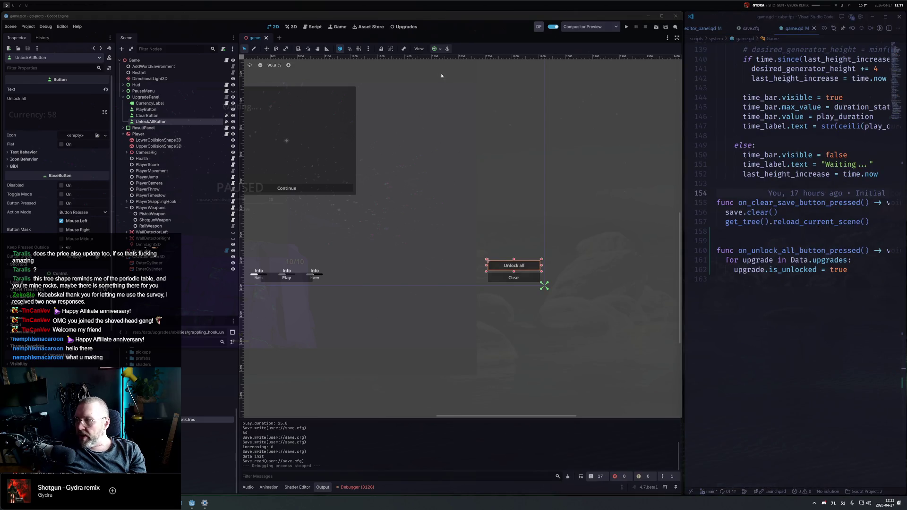
{"action": "key", "text": "super+6"}
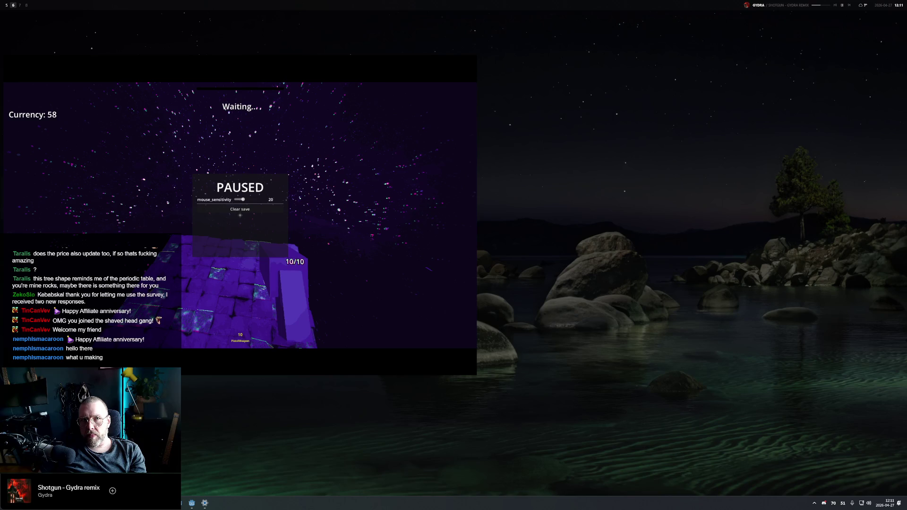
{"action": "key", "text": "super+5"}
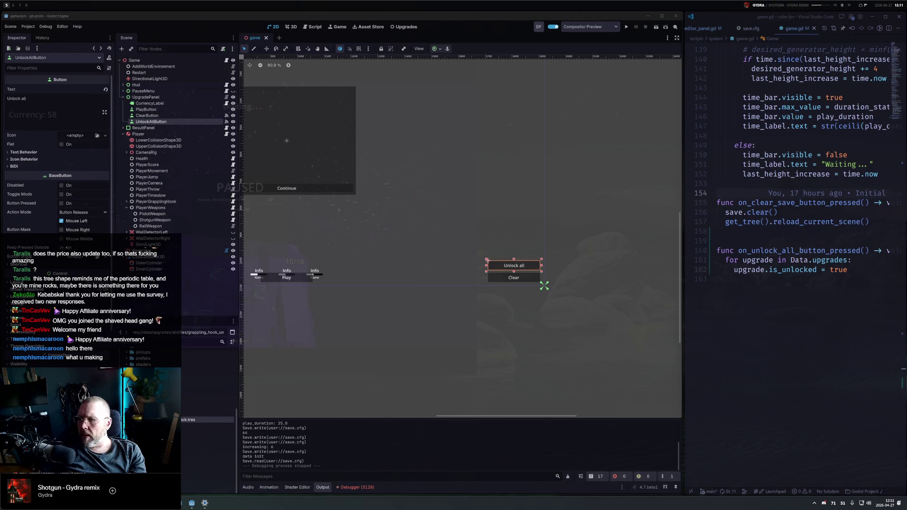
{"action": "key", "text": "super+6"}
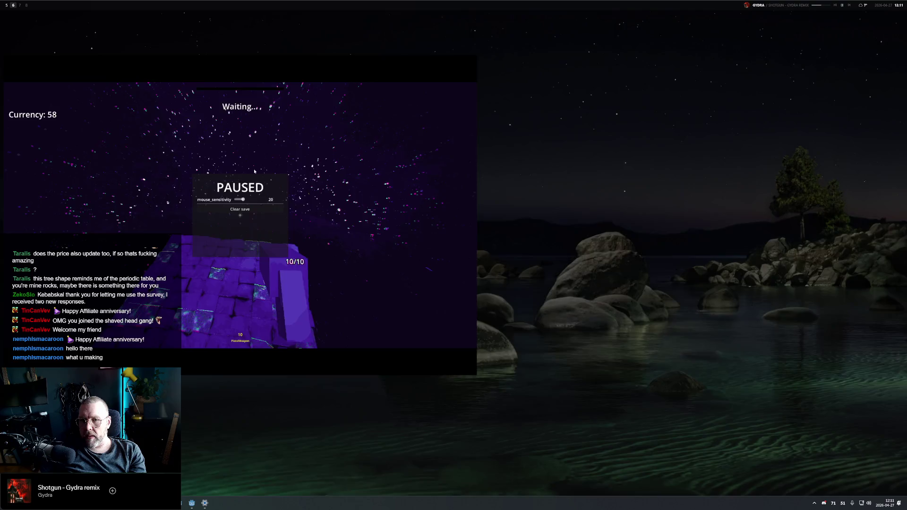
{"action": "key", "text": "super+5"}
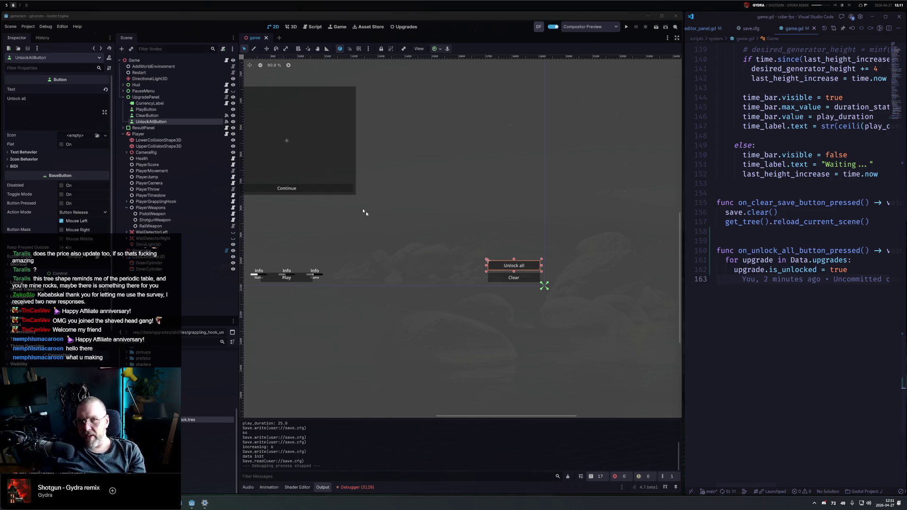
{"action": "left_click", "coordinate": [13, 6]}
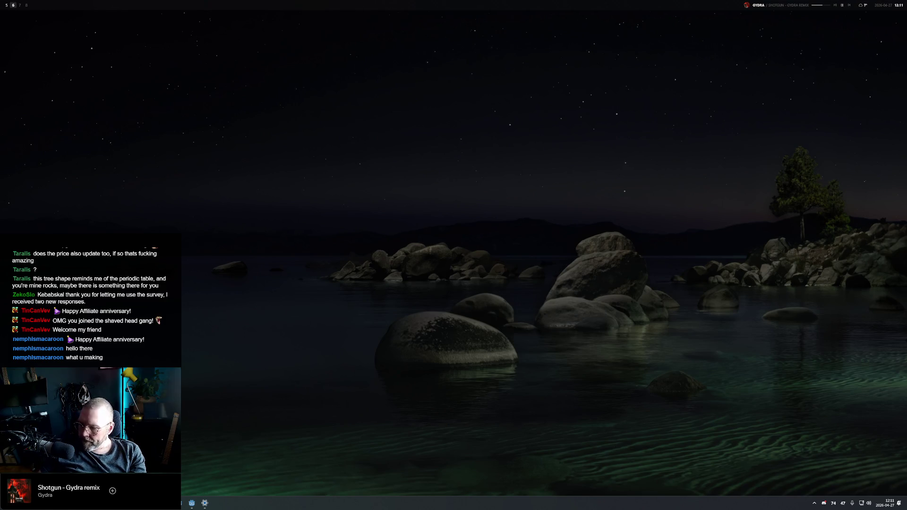
Stage the 12 addons/debug_draw_3d files from Fork's Local Changes
{"action": "key", "text": "alt+Tab"}
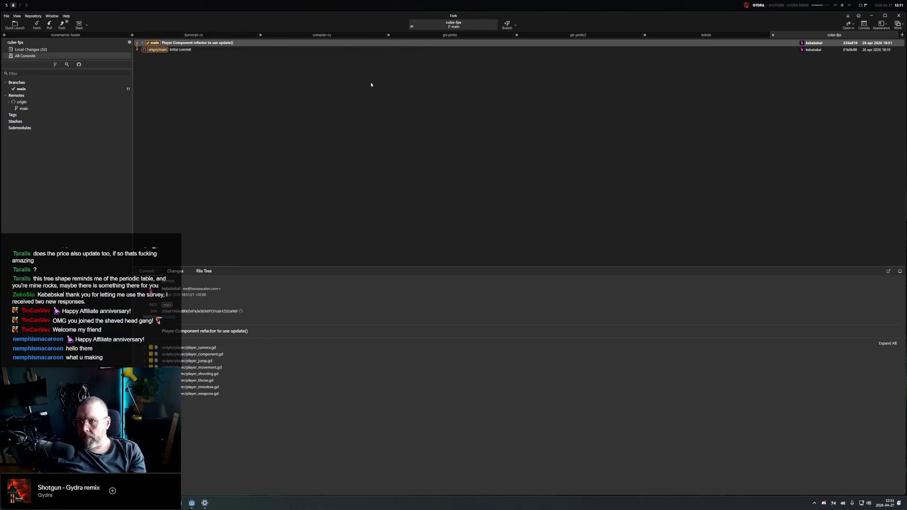
{"action": "left_click", "coordinate": [29, 49]}
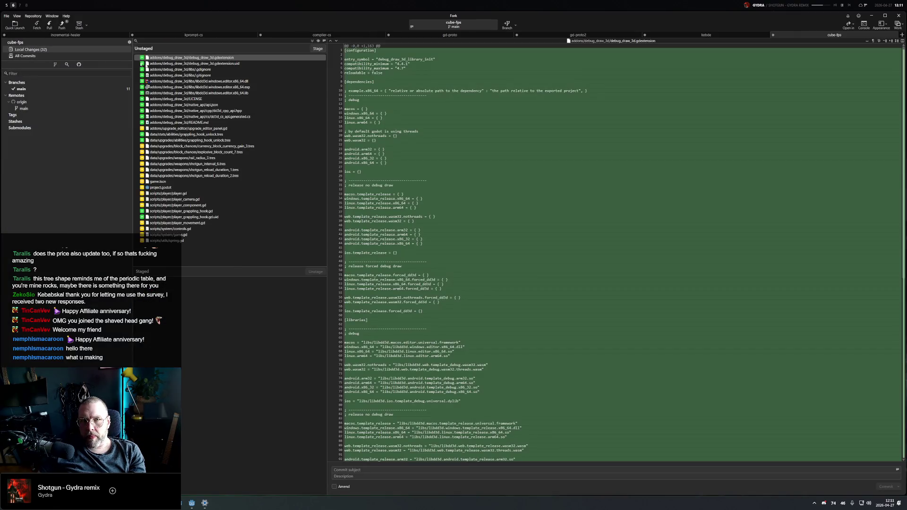
{"action": "left_click", "coordinate": [228, 88]}
{"action": "key", "text": "ctrl+a"}
{"action": "left_click", "coordinate": [189, 134]}
{"action": "left_click", "coordinate": [189, 122]}
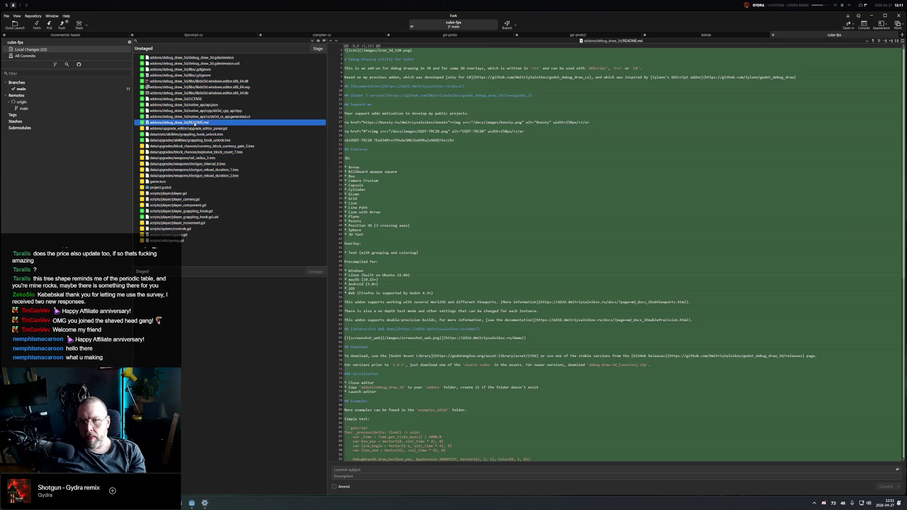
{"action": "left_click", "coordinate": [189, 57], "text": "shift"}
{"action": "mouse_move", "coordinate": [199, 87]}
{"action": "left_mouse_down"}
{"action": "mouse_move", "coordinate": [199, 376]}
{"action": "mouse_move", "coordinate": [199, 367]}
{"action": "left_mouse_up"}
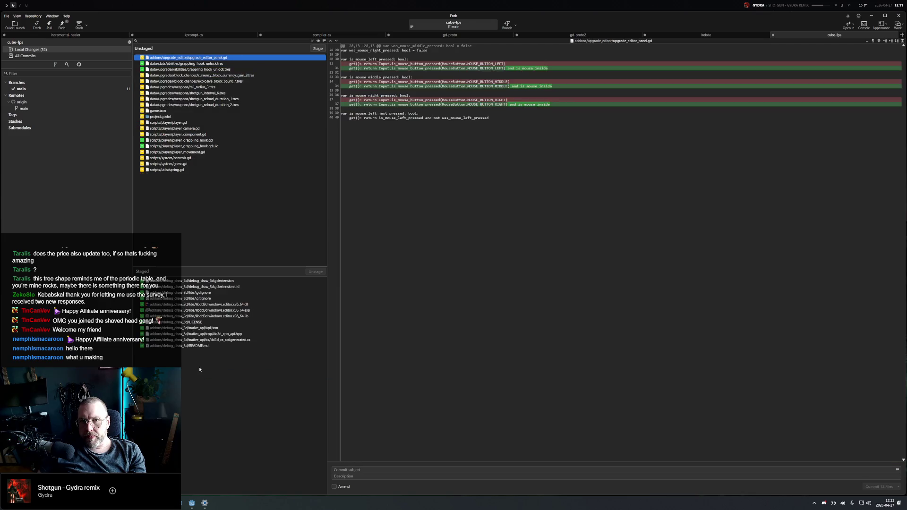
Commit them with the subject 'DebugDraw3D Addon (custom 4.7 build, windows…'
{"action": "left_click", "coordinate": [388, 470]}
{"action": "type", "text": "Debug"}
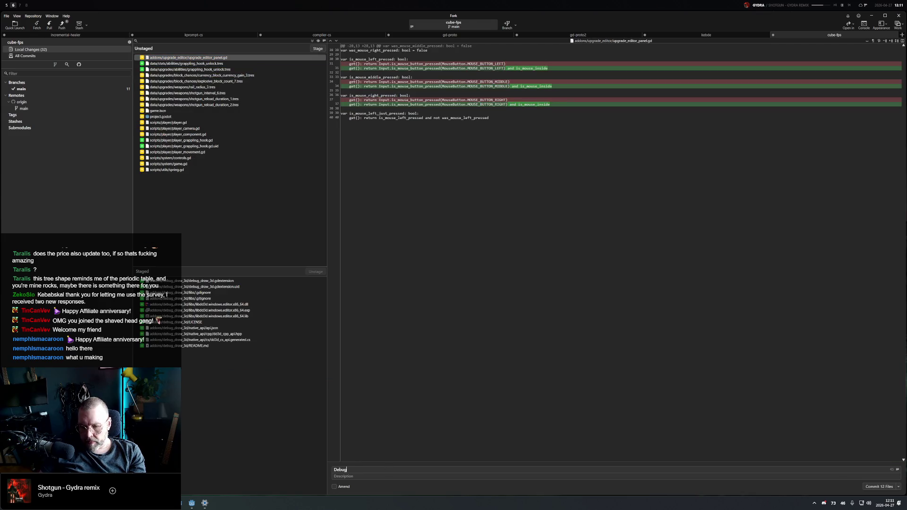
{"action": "type", "text": "Draw3D Ad"}
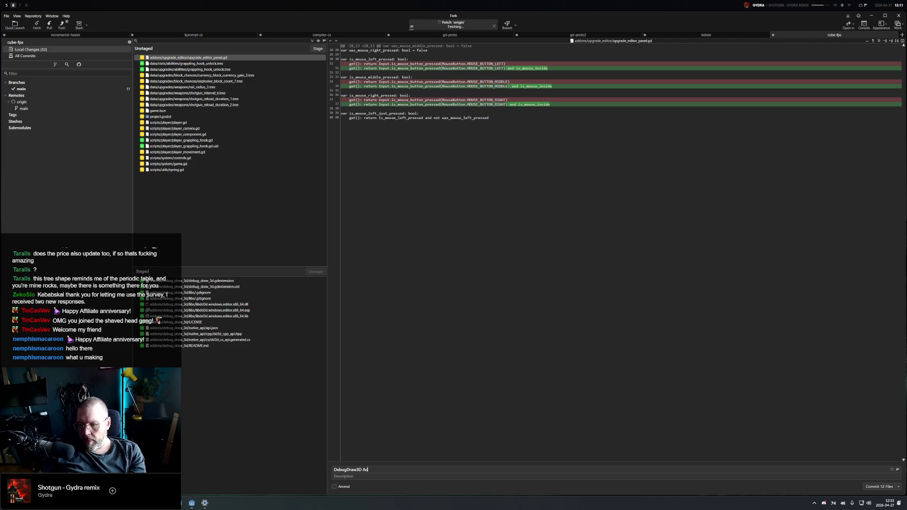
{"action": "type", "text": "don ("}
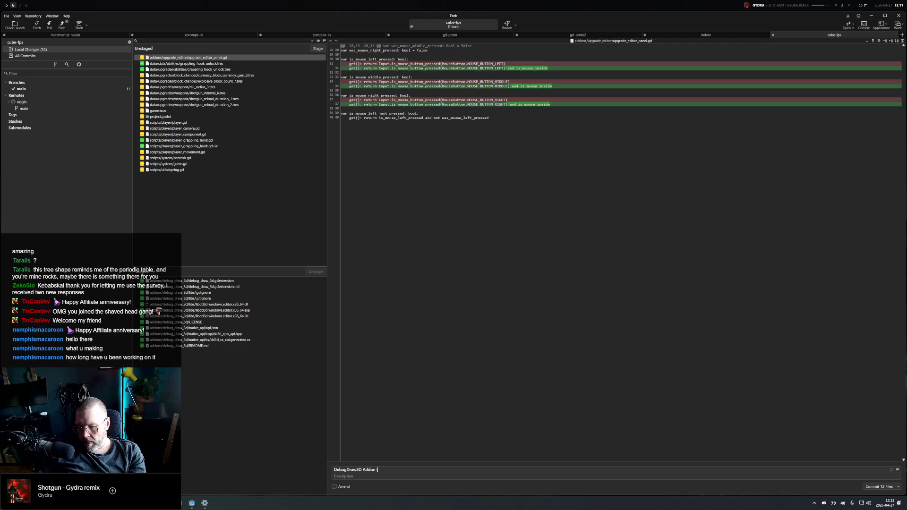
{"action": "type", "text": "3stom 4.7build, windows only"}
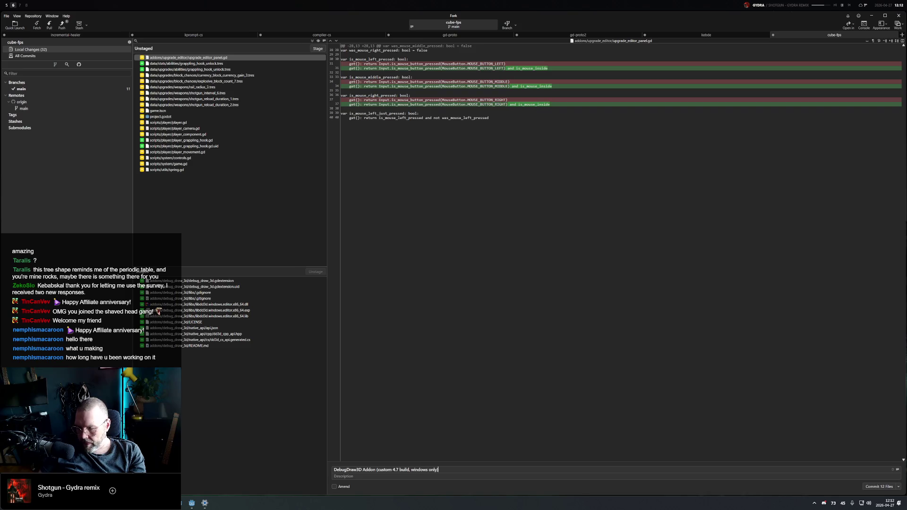
{"action": "key", "text": "ctrl+Return"}
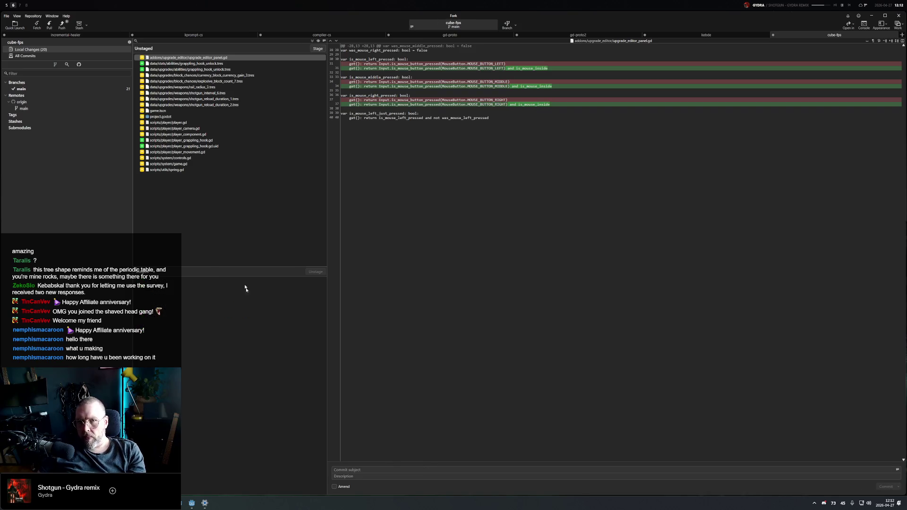
Stage project.godot and amend it into the DebugDraw3D addon commit
{"action": "left_click", "coordinate": [238, 93]}
{"action": "left_click", "coordinate": [191, 116]}
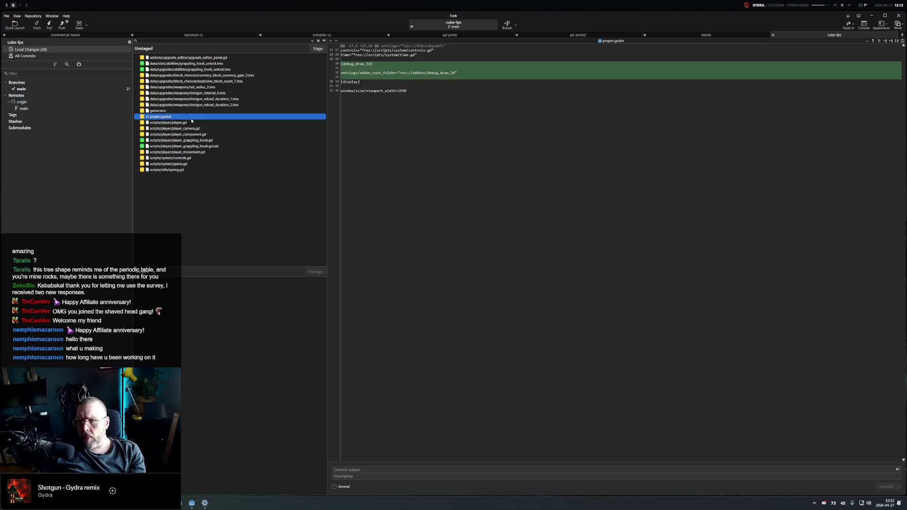
{"action": "left_click_drag", "start_coordinate": [191, 119], "coordinate": [222, 284]}
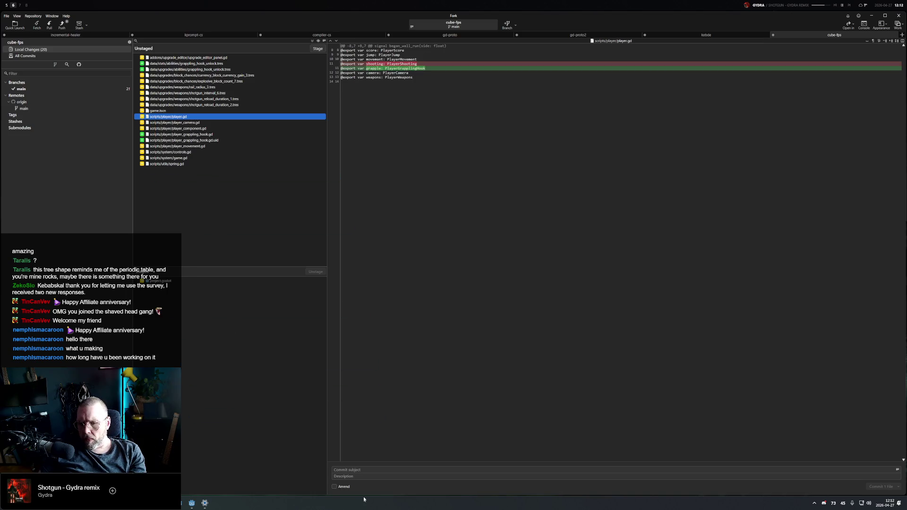
{"action": "left_click", "coordinate": [343, 487]}
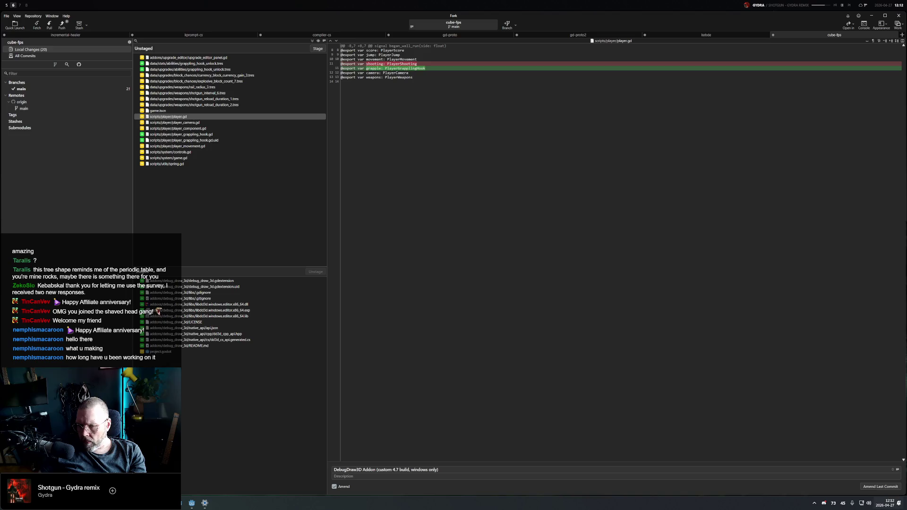
{"action": "left_click", "coordinate": [883, 487]}
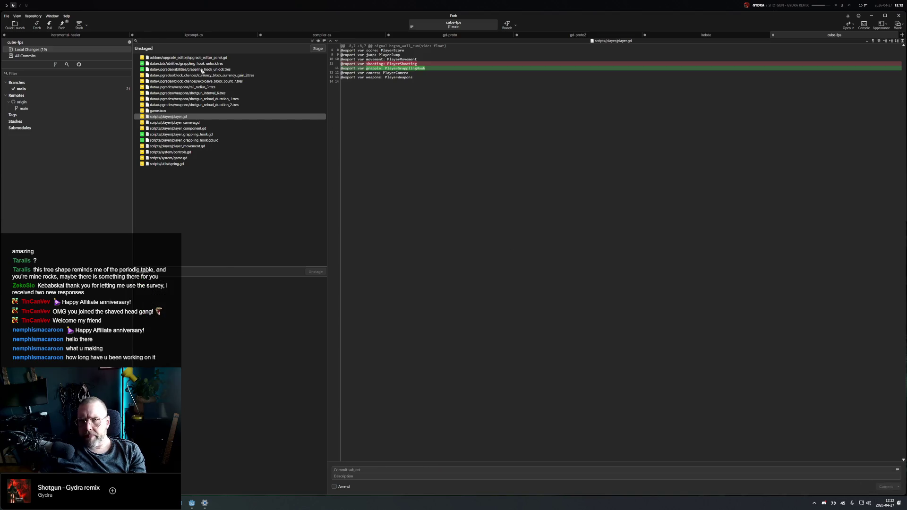
Stage all 19 remaining files and commit them as 'Grappling hook'
{"action": "left_click", "coordinate": [208, 75]}
{"action": "key", "text": "ctrl+a"}
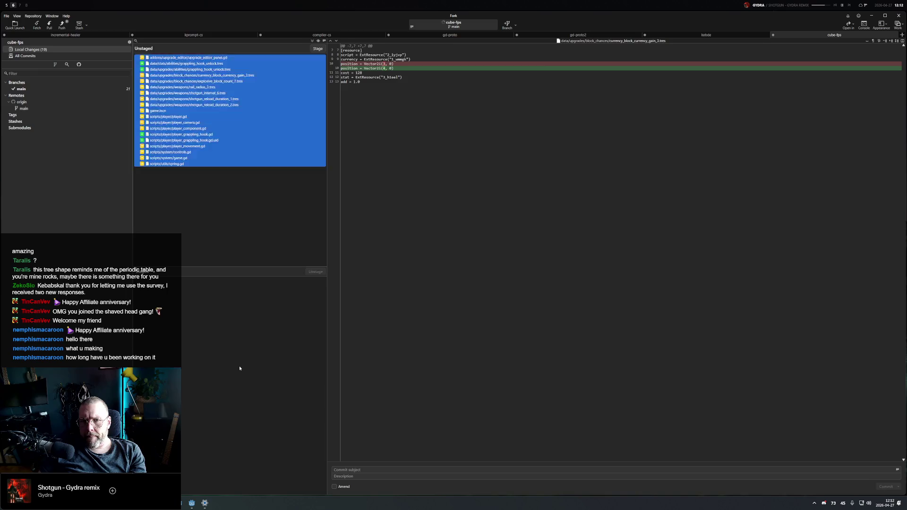
{"action": "key", "text": "Return"}
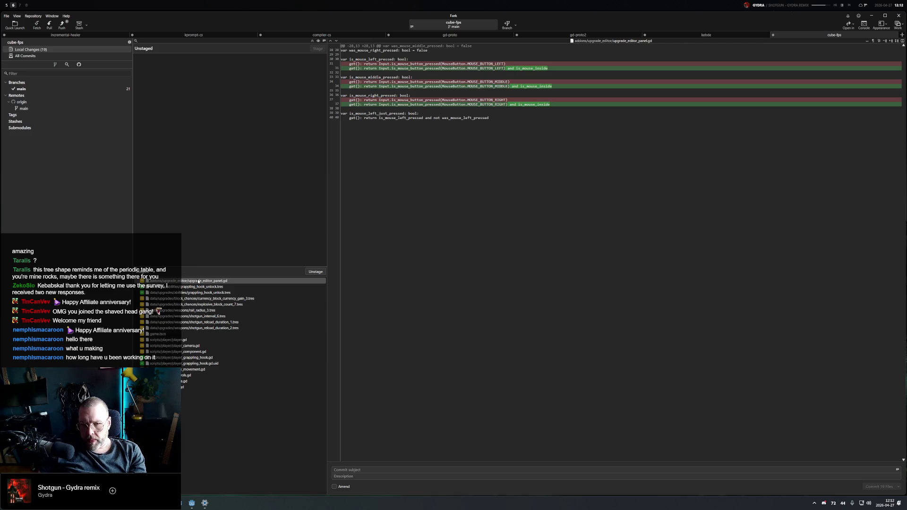
{"action": "type", "text": "Grappling hook"}
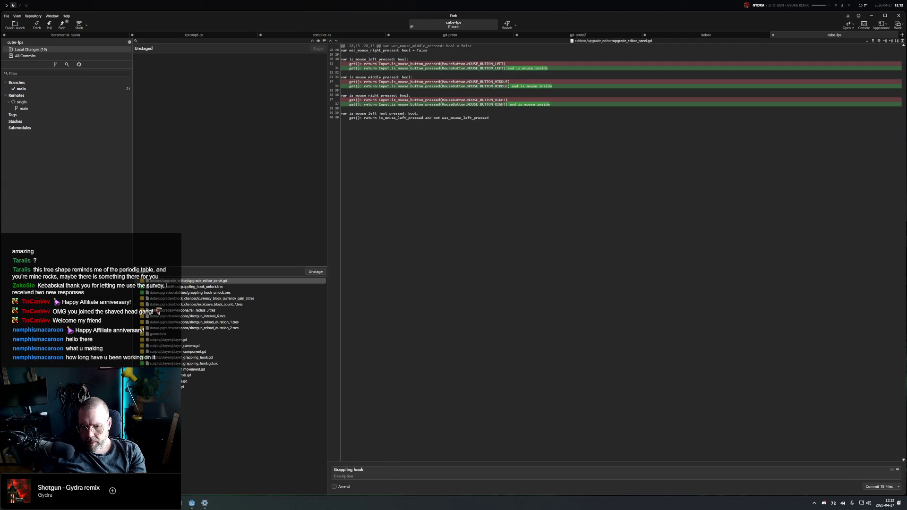
{"action": "key", "text": "ctrl+Return"}
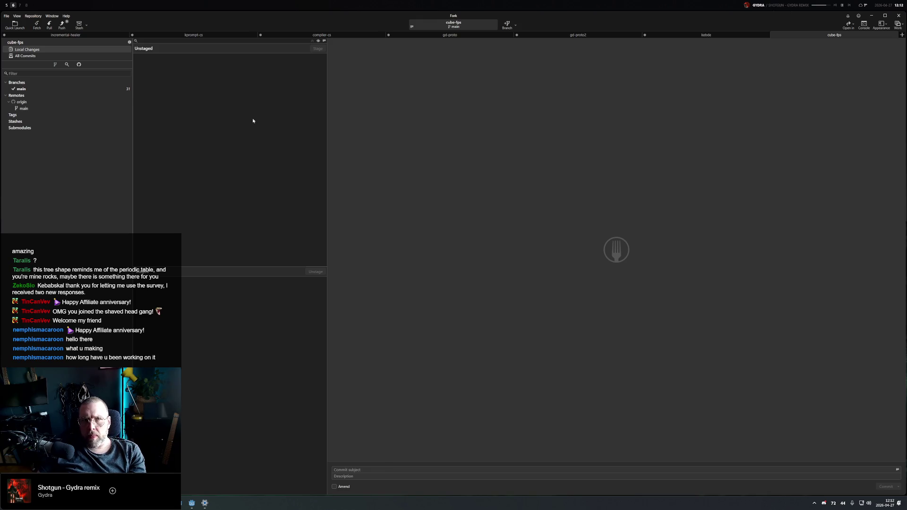
{"action": "key", "text": "alt+5"}
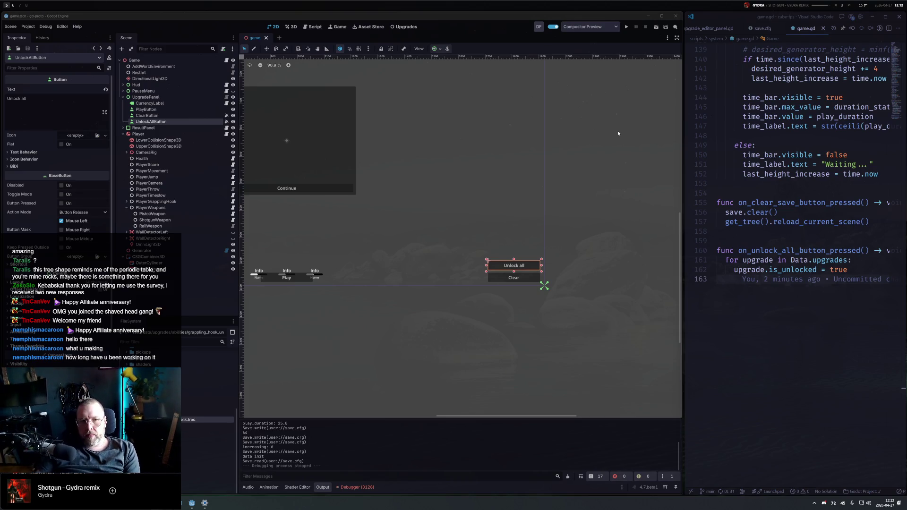
Narrow the Godot window, run the game and play a first round to its results
{"action": "left_click_drag", "start_coordinate": [652, 61], "coordinate": [584, 86]}
{"action": "left_click", "coordinate": [532, 27]}
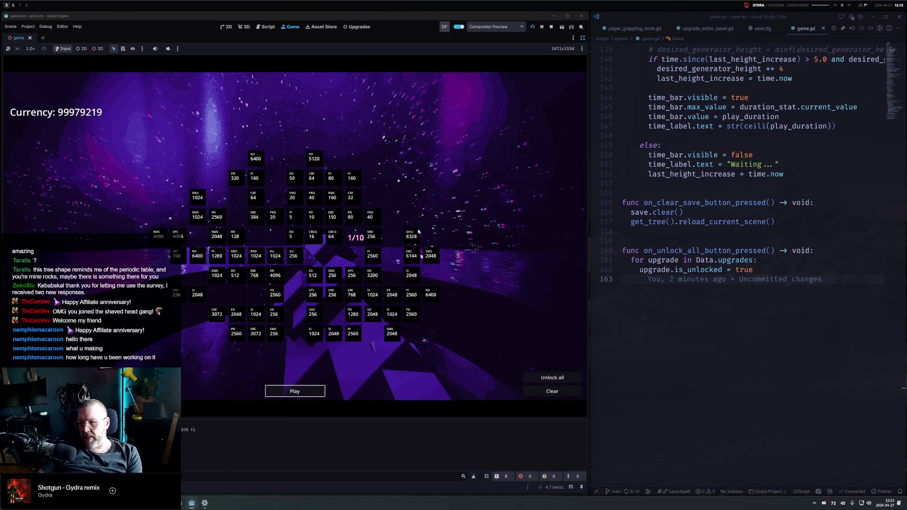
{"action": "left_click", "coordinate": [295, 392]}
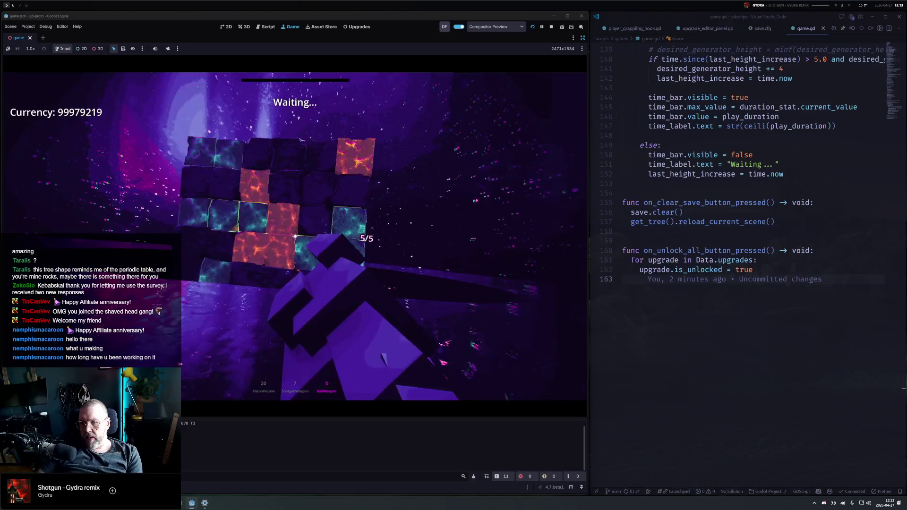
{"action": "left_click", "coordinate": [295, 236]}
{"action": "left_click", "coordinate": [295, 236]}
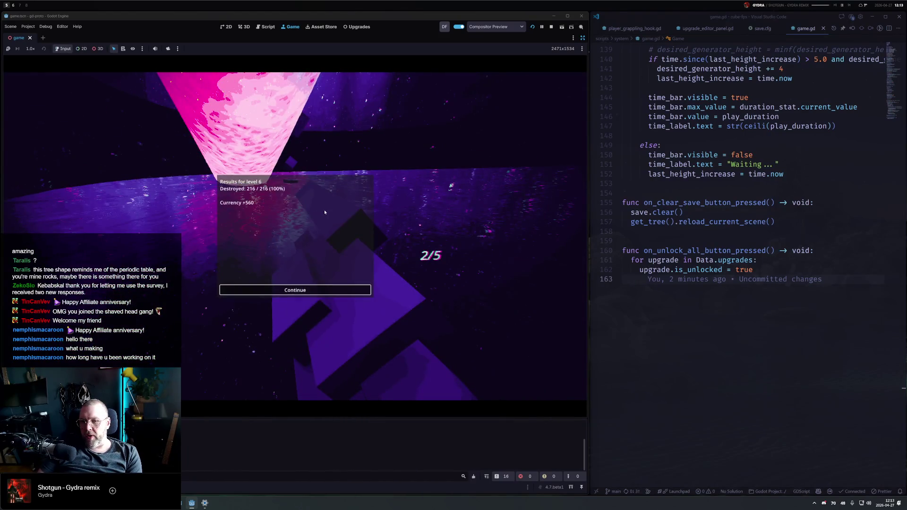
{"action": "left_click", "coordinate": [293, 290]}
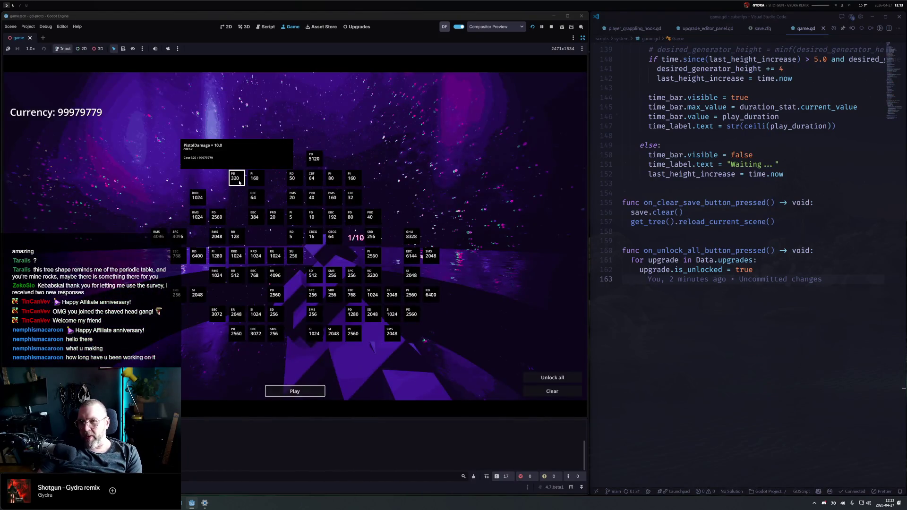
Play two more rounds, shooting the blocks for currency
{"action": "left_click", "coordinate": [295, 392]}
{"action": "left_click", "coordinate": [295, 236]}
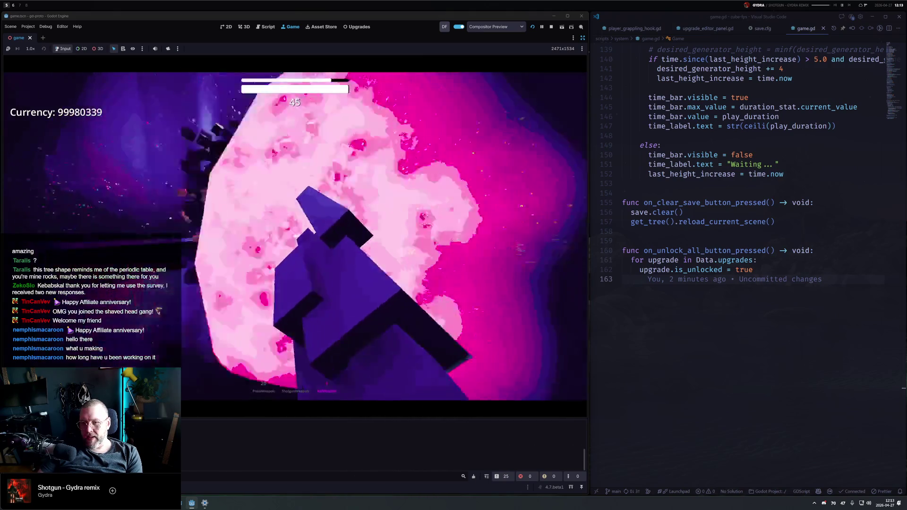
{"action": "left_click", "coordinate": [315, 246]}
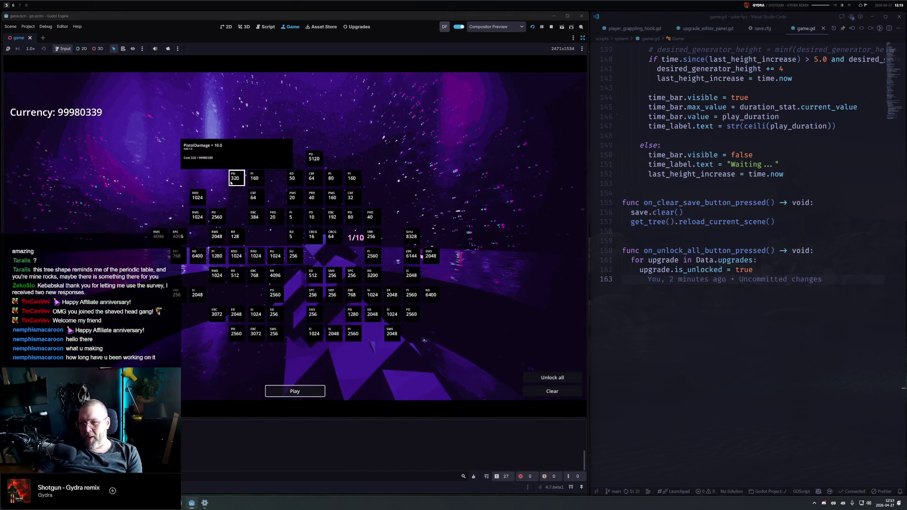
{"action": "left_click", "coordinate": [295, 391]}
{"action": "left_click", "coordinate": [295, 236]}
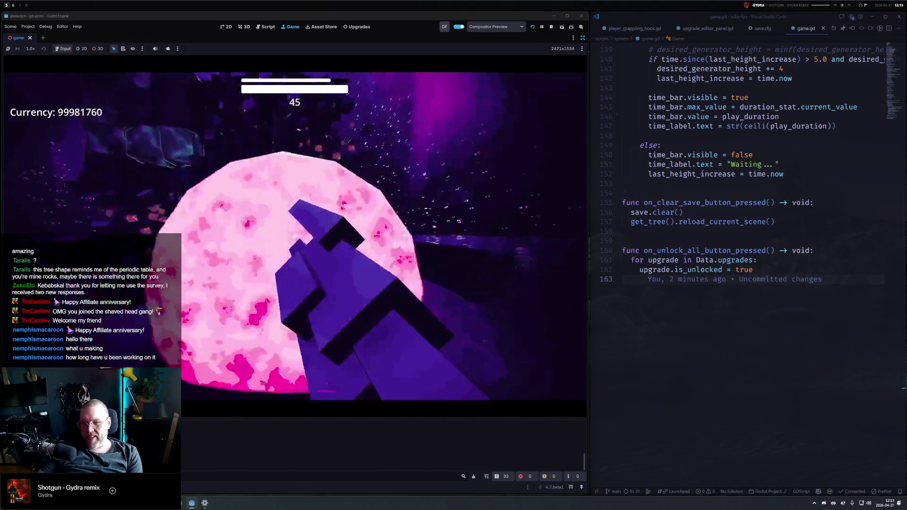
{"action": "left_click", "coordinate": [295, 237]}
{"action": "left_click", "coordinate": [295, 237]}
{"action": "left_click", "coordinate": [295, 237]}
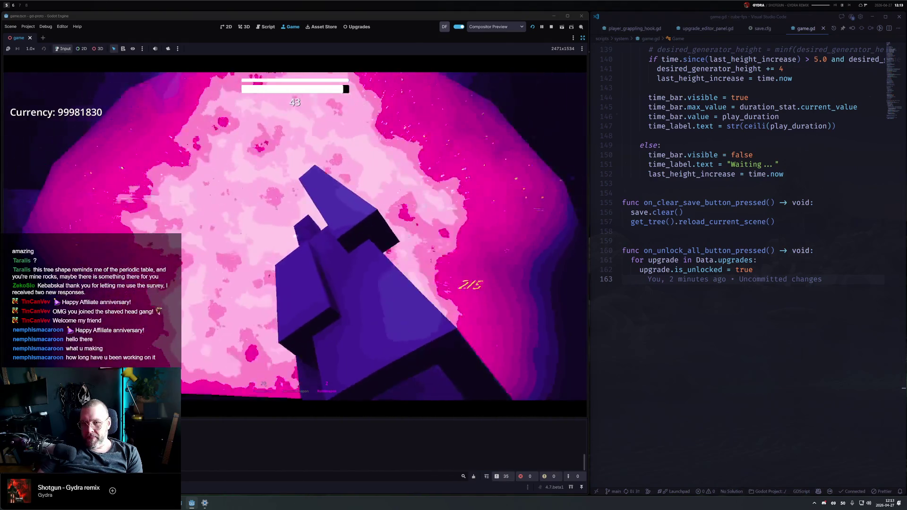
{"action": "left_click", "coordinate": [295, 236]}
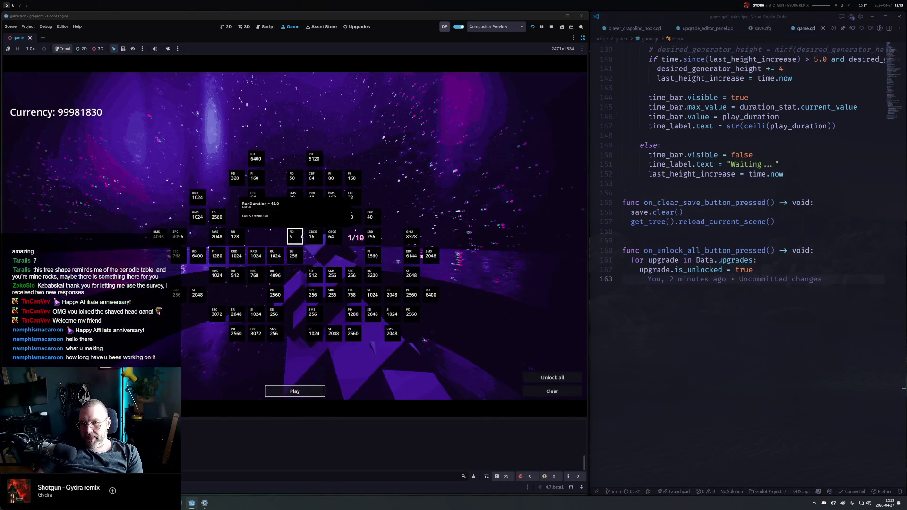
Play another round of block shooting and dismiss its results
{"action": "left_click", "coordinate": [295, 392]}
{"action": "left_click", "coordinate": [295, 236]}
{"action": "left_click", "coordinate": [294, 236]}
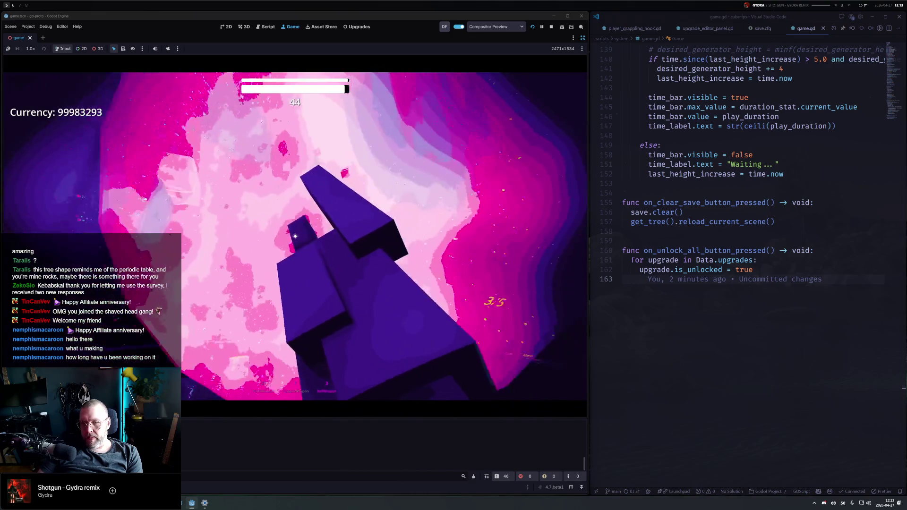
{"action": "left_click", "coordinate": [295, 236]}
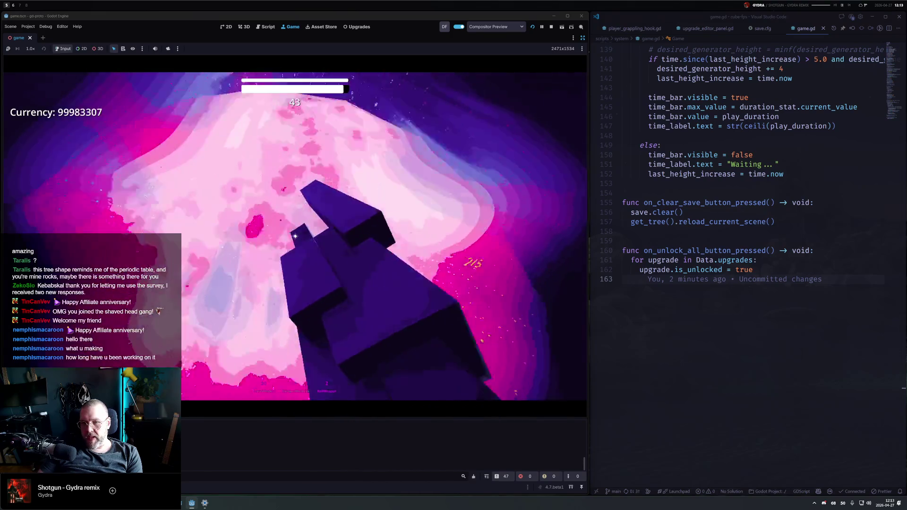
{"action": "left_click", "coordinate": [295, 236]}
{"action": "left_click", "coordinate": [295, 236]}
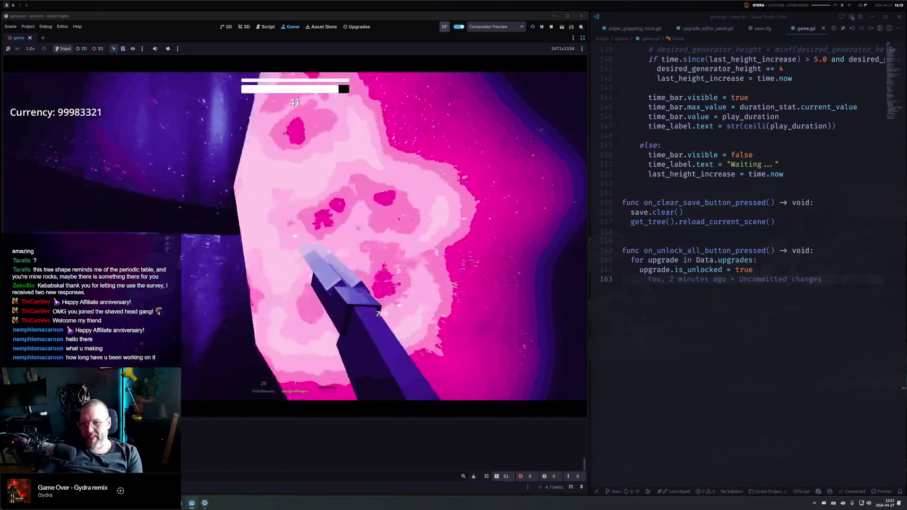
{"action": "left_click", "coordinate": [294, 290]}
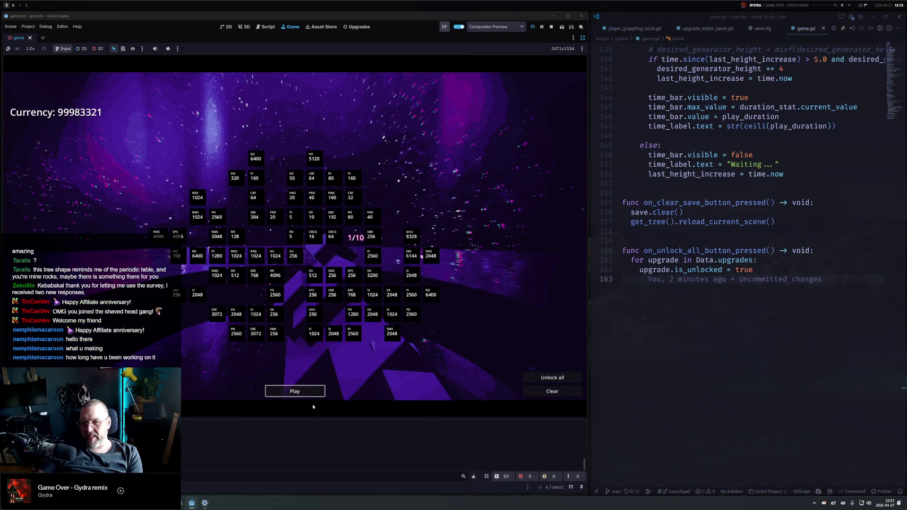
Clear level 10 with pistol and shotgun, destroying 1000/1000 blocks, and continue
{"action": "left_click", "coordinate": [309, 392]}
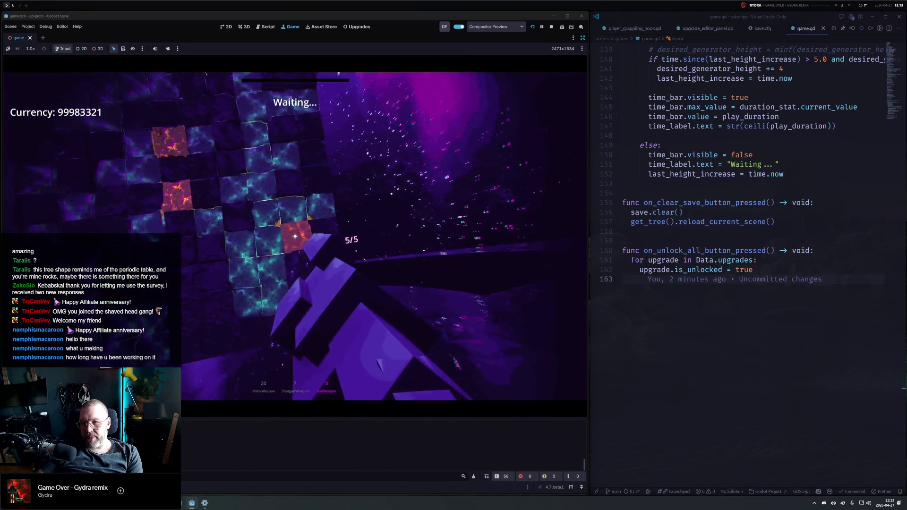
{"action": "left_click", "coordinate": [295, 236]}
{"action": "left_click", "coordinate": [295, 236]}
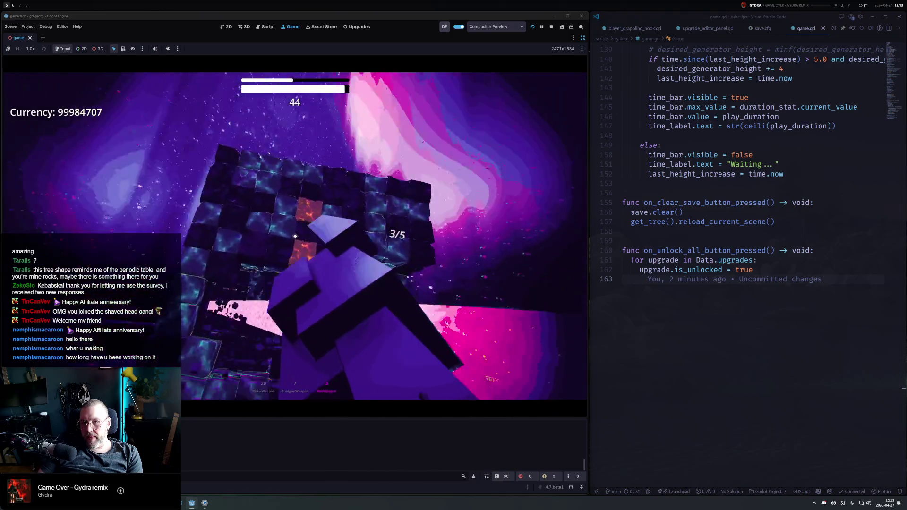
{"action": "key", "text": "2"}
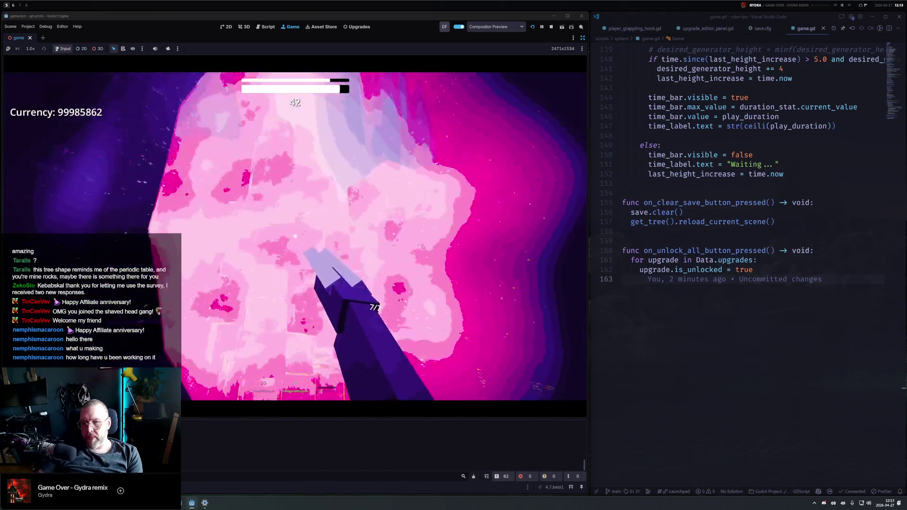
{"action": "left_click", "coordinate": [295, 236]}
{"action": "key", "text": "1"}
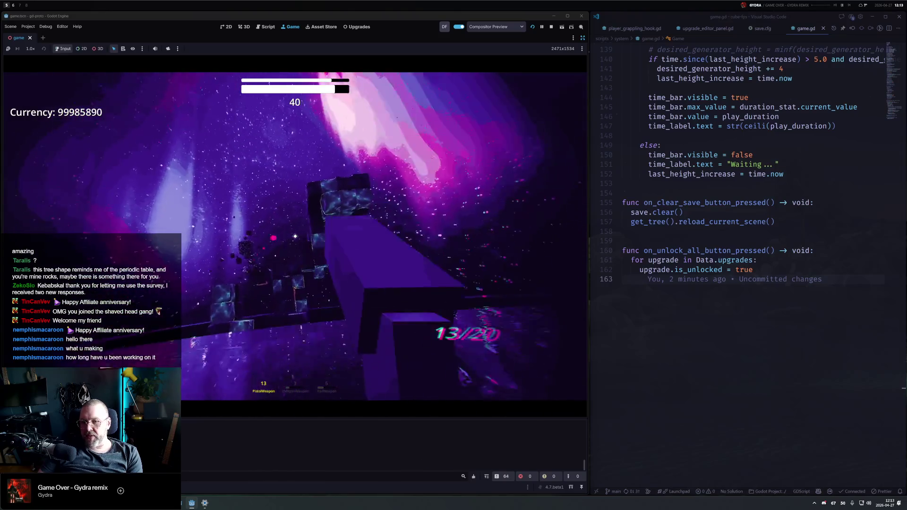
{"action": "left_click", "coordinate": [295, 236]}
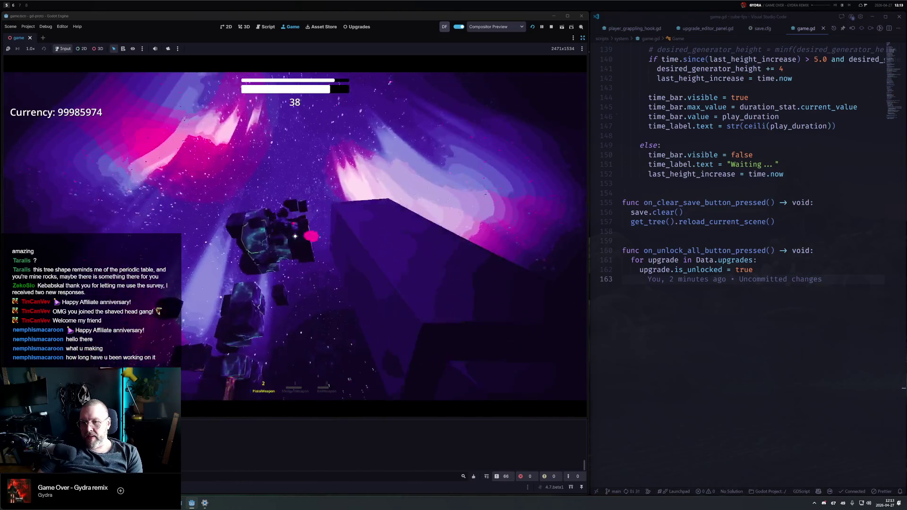
{"action": "key", "text": "2"}
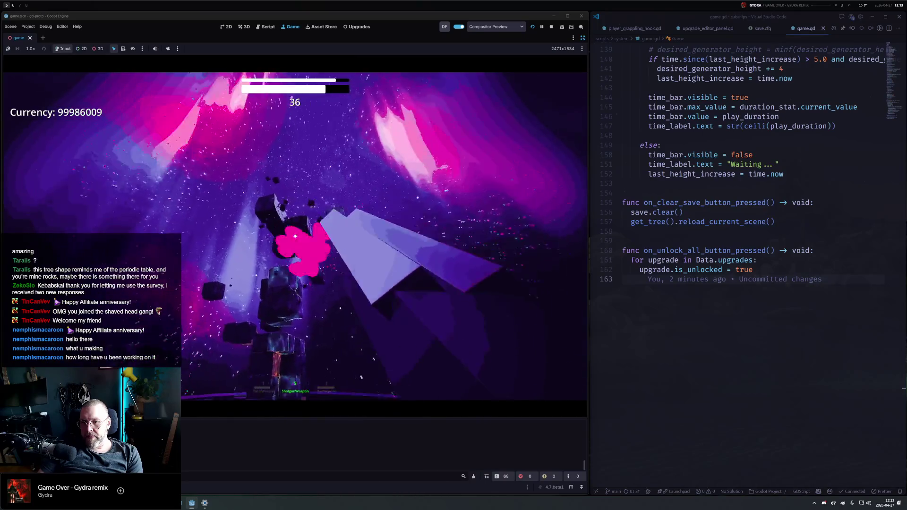
{"action": "key", "text": "1"}
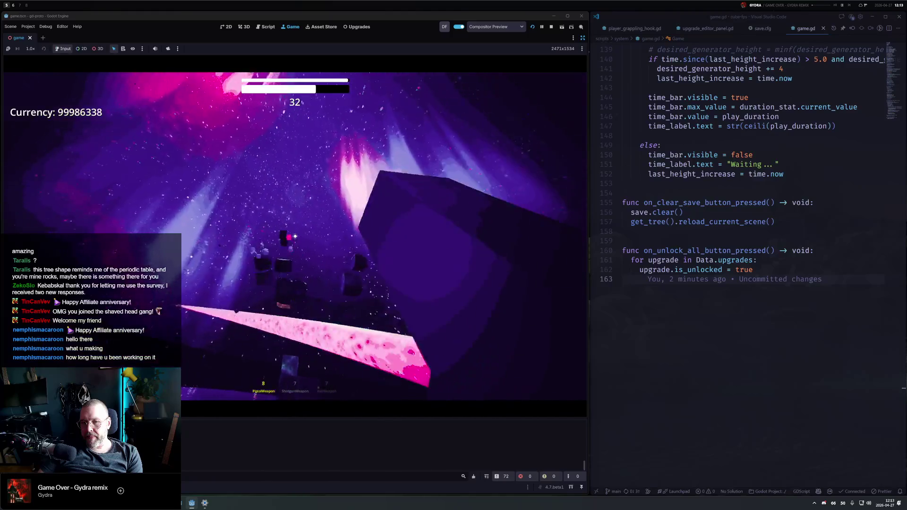
{"action": "key", "text": "1"}
{"action": "left_click", "coordinate": [295, 236]}
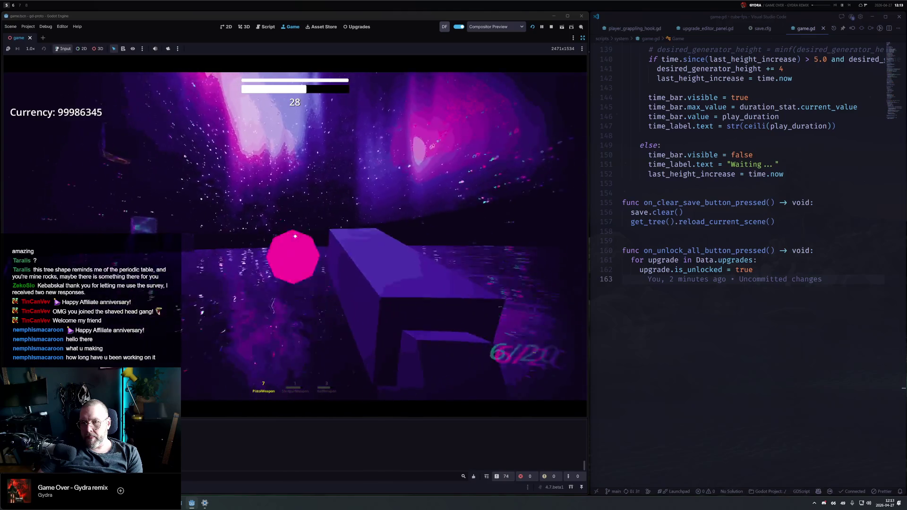
{"action": "left_click", "coordinate": [295, 236]}
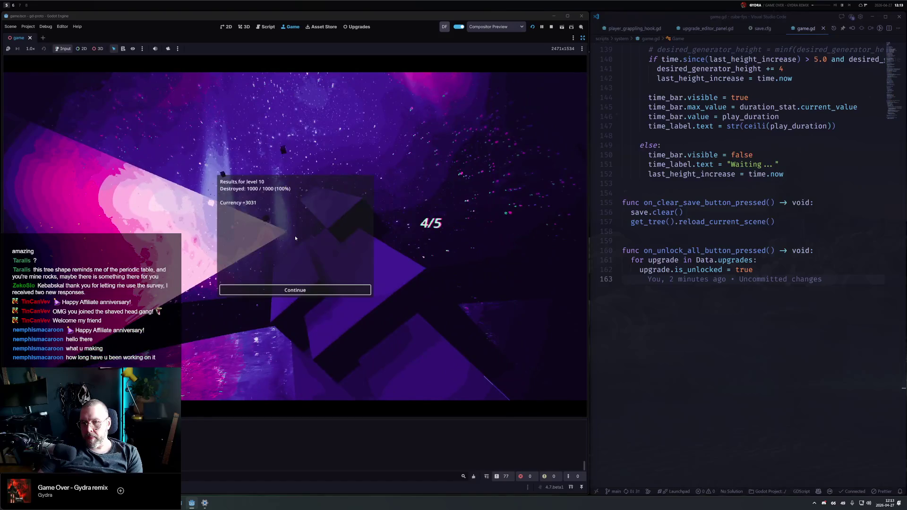
{"action": "left_click", "coordinate": [296, 290]}
Start level 11 and blast the block wall with the rail weapon, then the pistol
{"action": "left_click", "coordinate": [293, 390]}
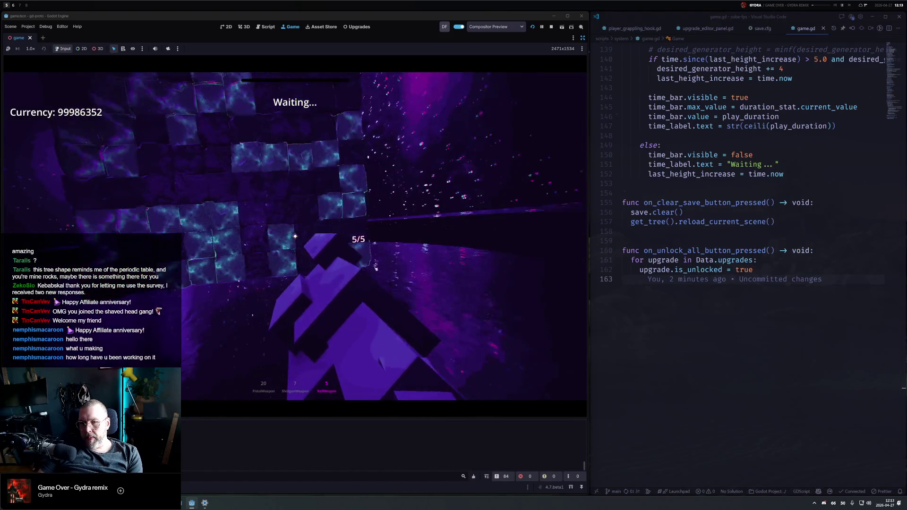
{"action": "left_click", "coordinate": [294, 236]}
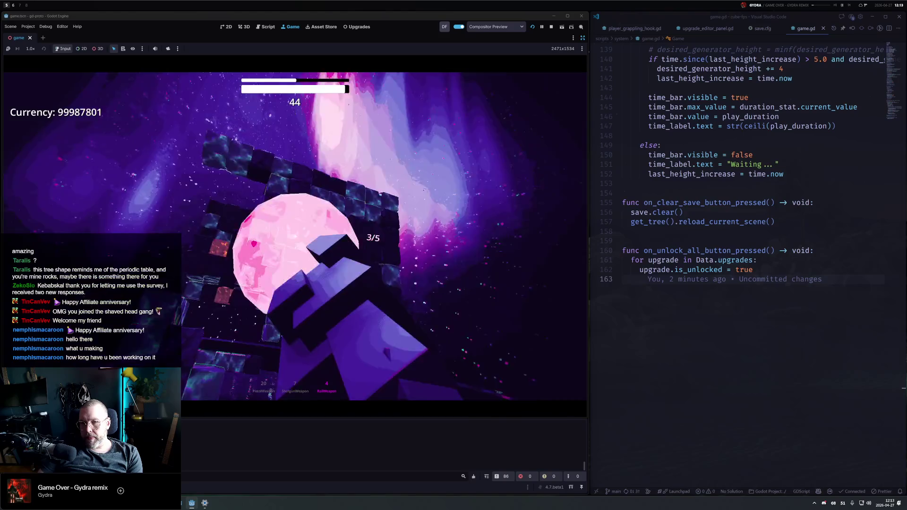
{"action": "left_click", "coordinate": [295, 237]}
{"action": "left_click", "coordinate": [295, 237]}
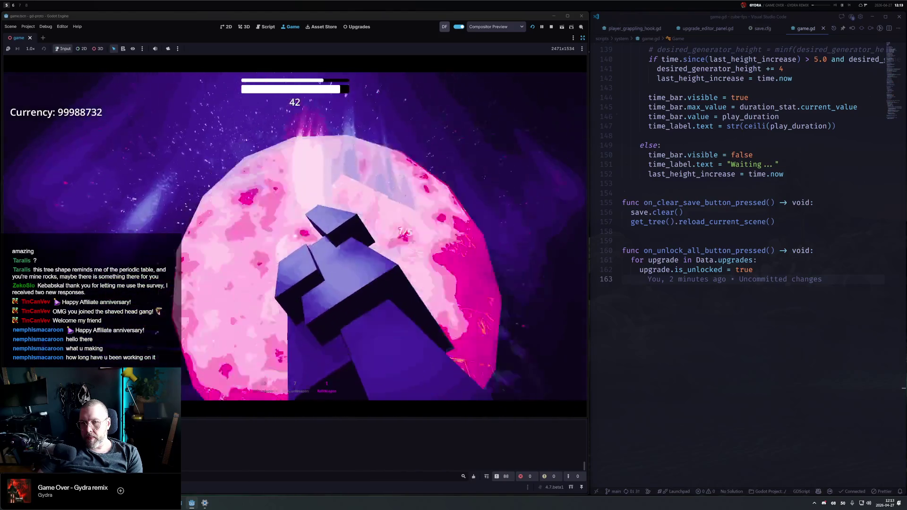
{"action": "key", "text": "2"}
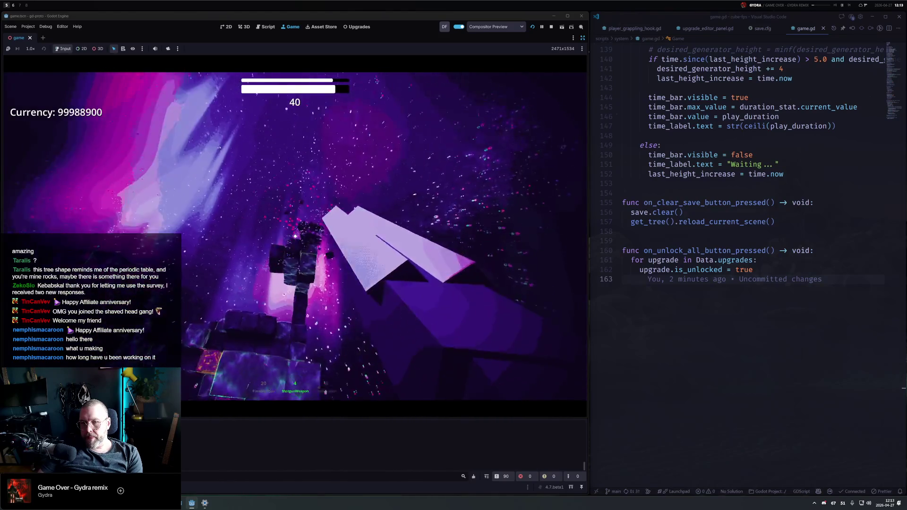
{"action": "key", "text": "1"}
{"action": "left_click", "coordinate": [294, 237]}
{"action": "left_click", "coordinate": [295, 237]}
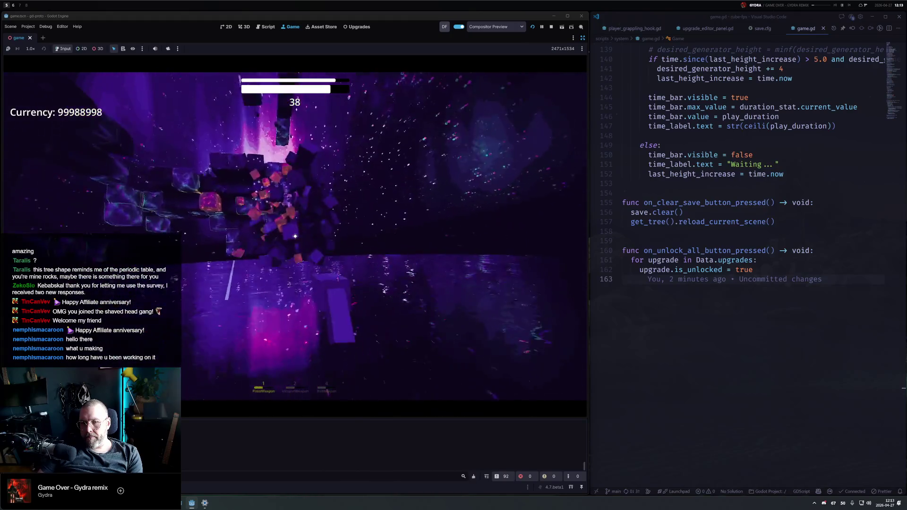
{"action": "left_click", "coordinate": [295, 237]}
{"action": "left_click", "coordinate": [295, 237]}
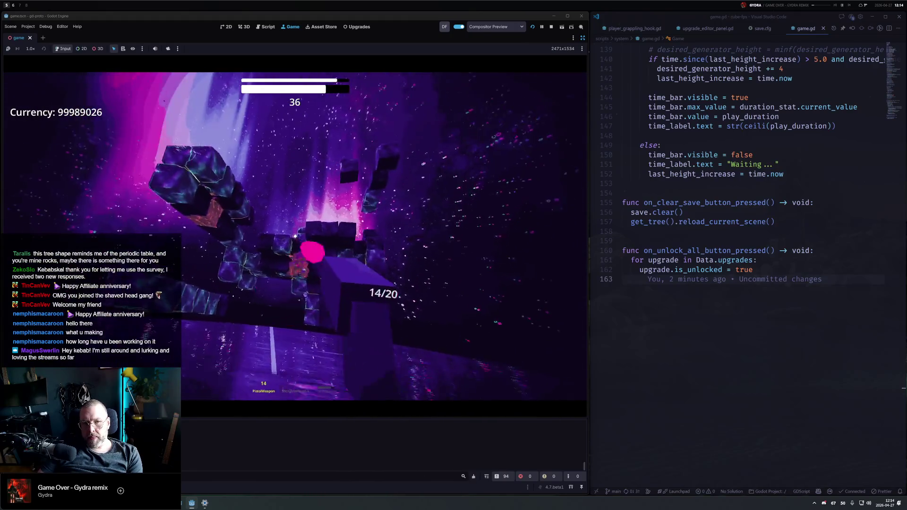
Clear the remaining blocks with the shotgun to 1000/1000 and dismiss the results
{"action": "key", "text": "2"}
{"action": "left_click", "coordinate": [295, 236]}
{"action": "left_click", "coordinate": [295, 236]}
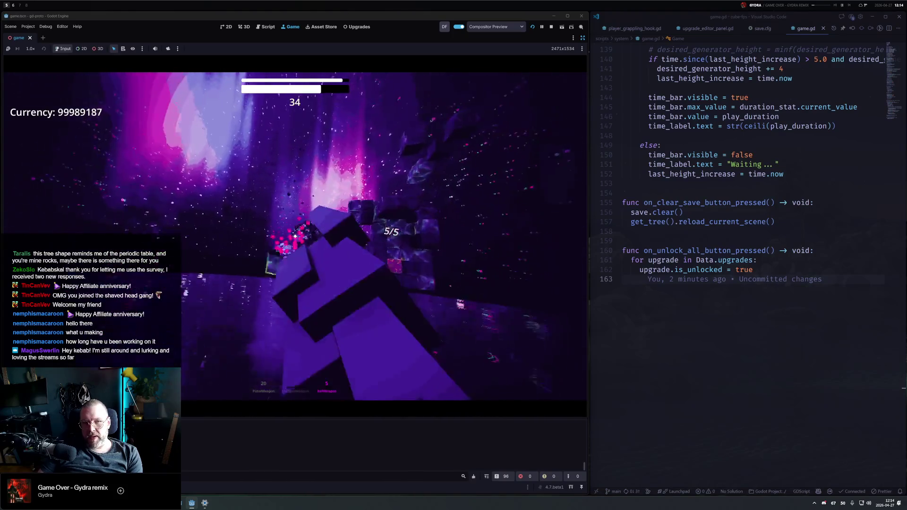
{"action": "key", "text": "3"}
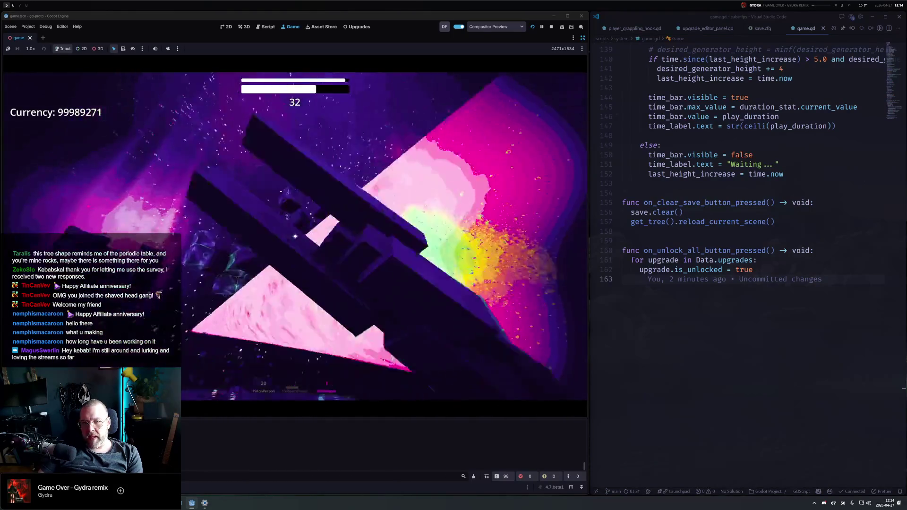
{"action": "key", "text": "2"}
{"action": "left_click", "coordinate": [295, 237]}
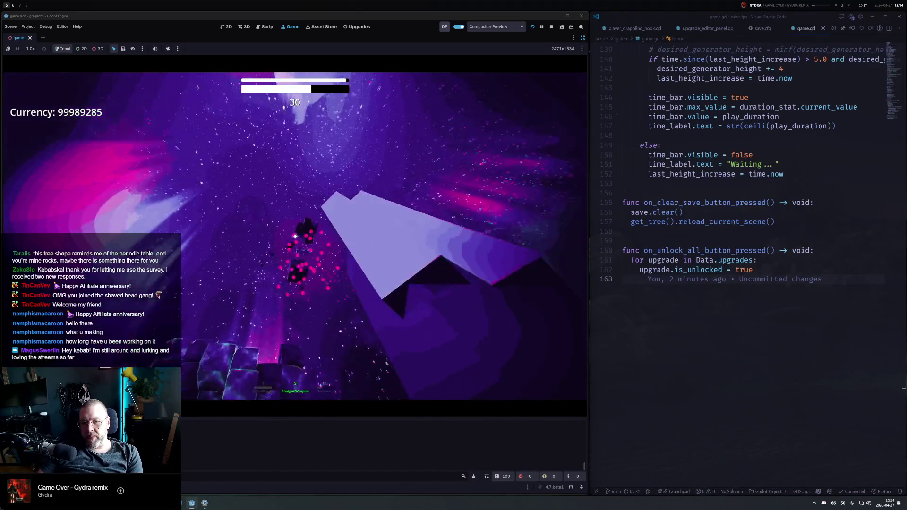
{"action": "key", "text": "1"}
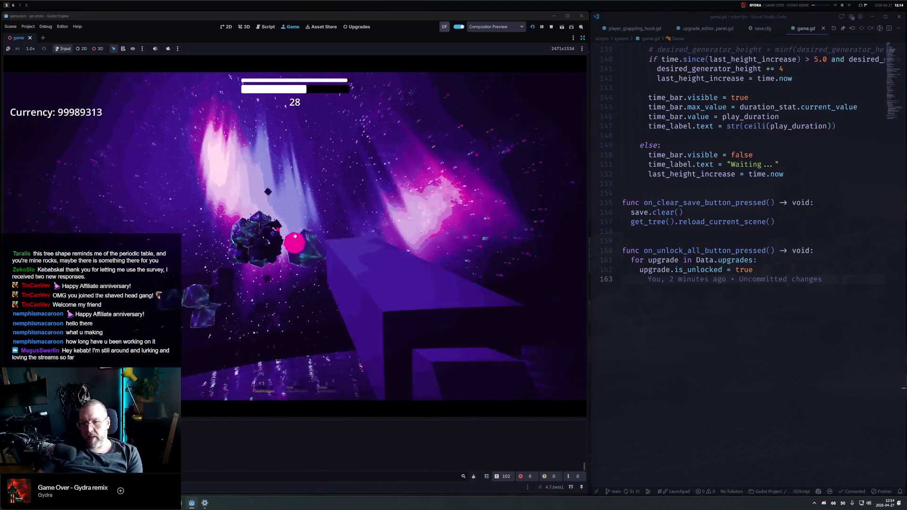
{"action": "key", "text": "2"}
{"action": "left_click", "coordinate": [295, 236]}
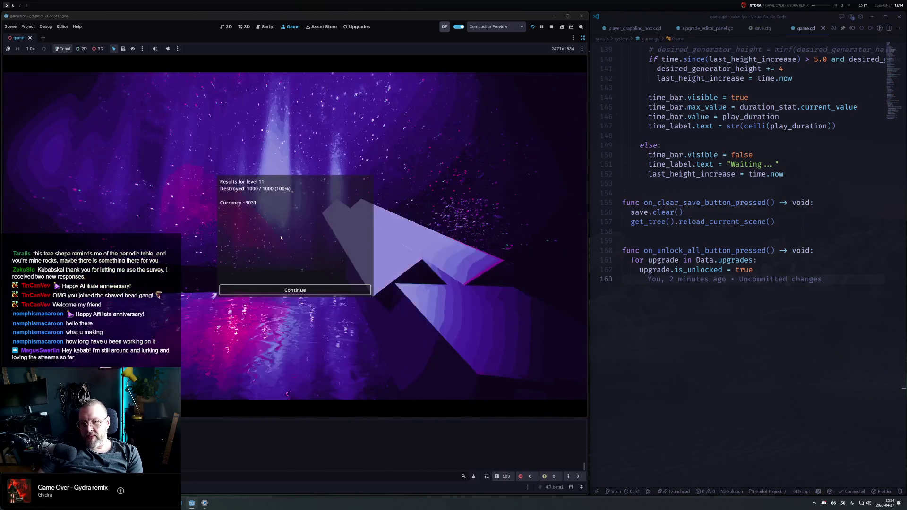
{"action": "left_click", "coordinate": [293, 290]}
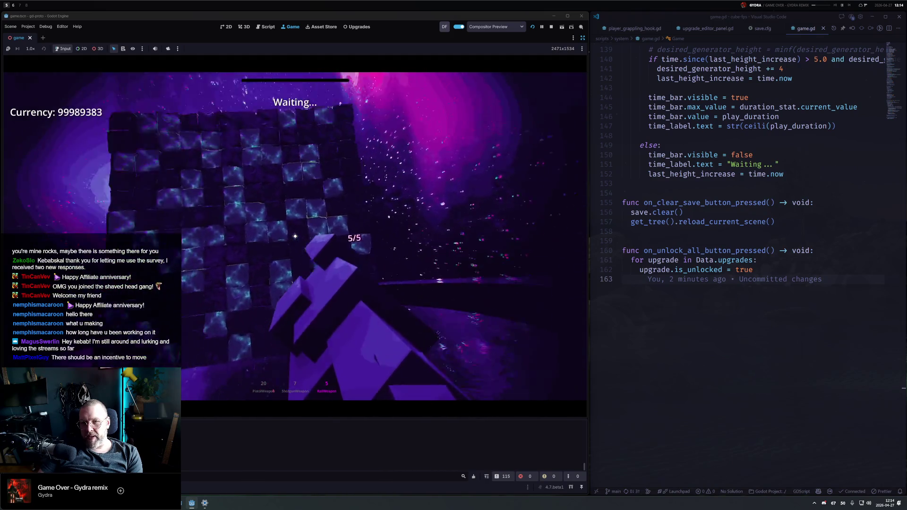
Blast block clusters with the shotgun and third weapon until its ammo runs out
{"action": "left_click", "coordinate": [295, 237]}
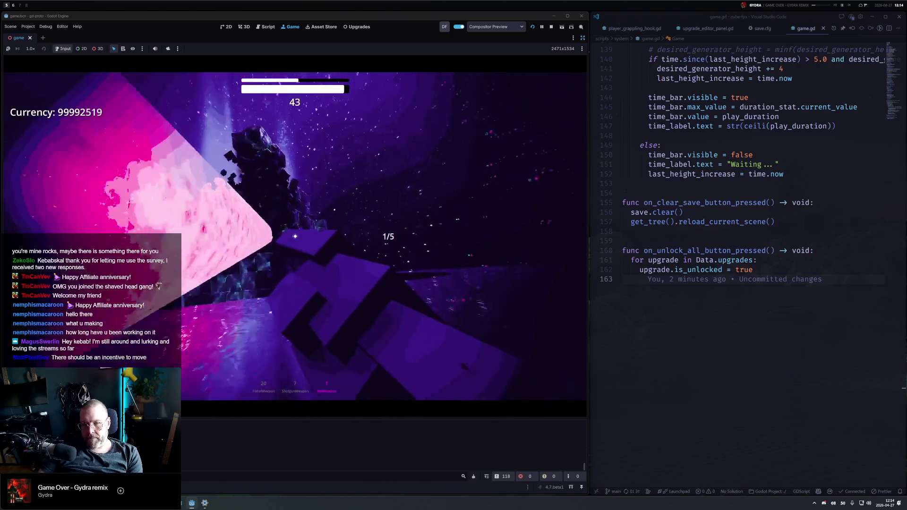
{"action": "left_click", "coordinate": [295, 237]}
{"action": "key", "text": "2"}
{"action": "left_click", "coordinate": [295, 237]}
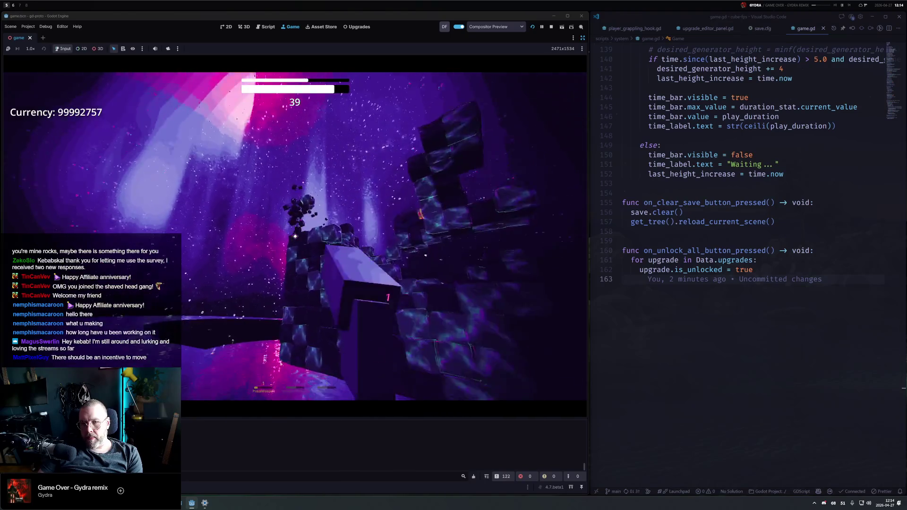
{"action": "left_click", "coordinate": [295, 237]}
{"action": "key", "text": "2"}
{"action": "left_click", "coordinate": [295, 236]}
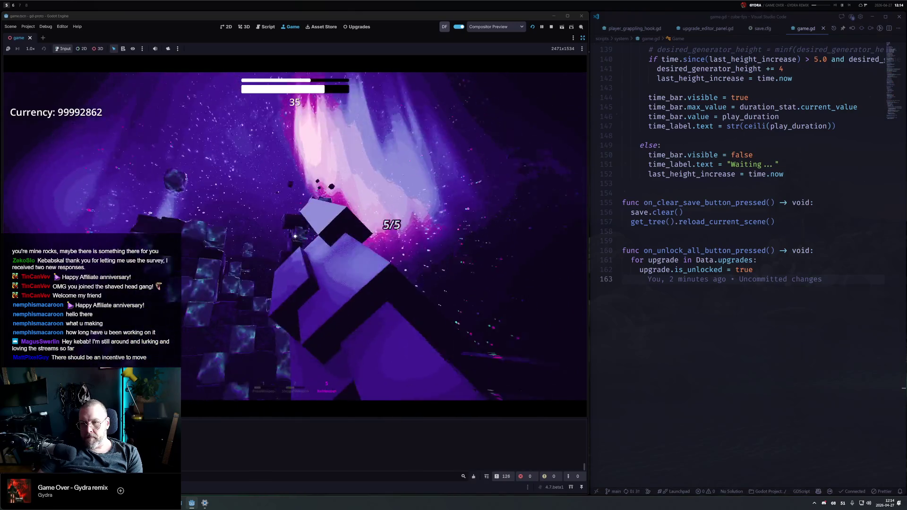
{"action": "left_click", "coordinate": [295, 236]}
{"action": "left_click", "coordinate": [295, 236]}
{"action": "left_click", "coordinate": [295, 236]}
{"action": "left_click", "coordinate": [295, 236]}
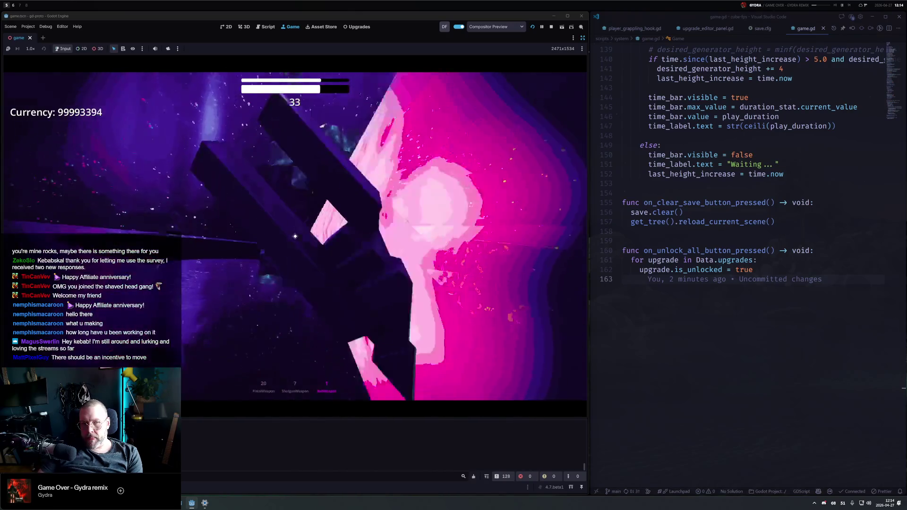
{"action": "key", "text": "2"}
{"action": "left_click", "coordinate": [295, 236]}
Reload the pistol, shoot the floating cubes, then return to the upgrade tree
{"action": "key", "text": "1"}
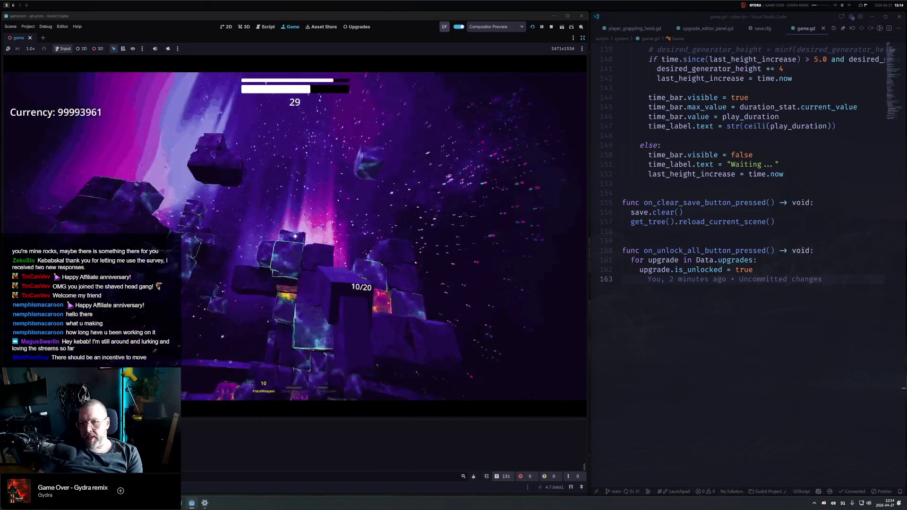
{"action": "key", "text": "1"}
{"action": "left_click", "coordinate": [295, 236]}
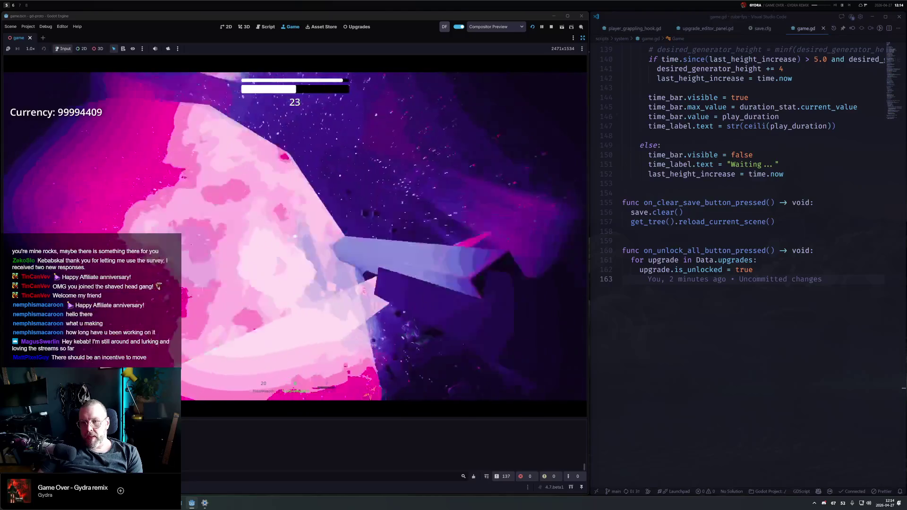
{"action": "left_click", "coordinate": [295, 237]}
{"action": "left_click", "coordinate": [294, 236]}
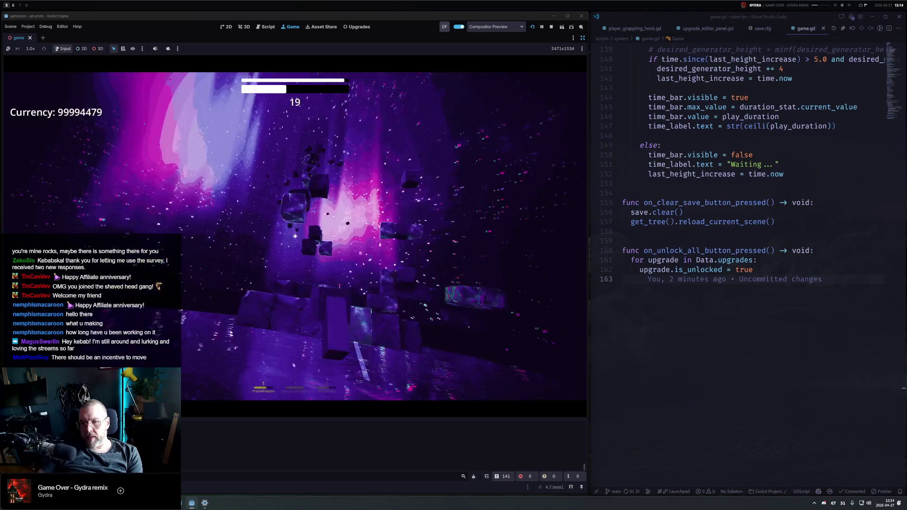
{"action": "key", "text": "2"}
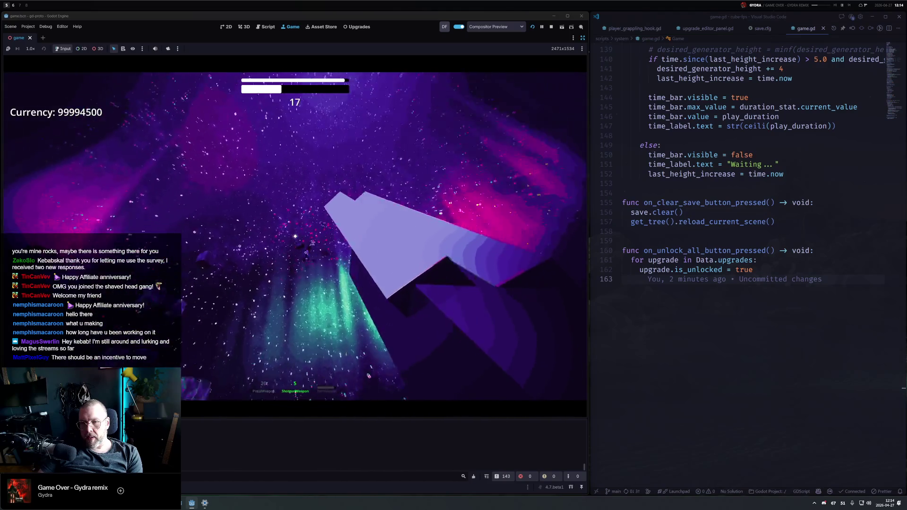
{"action": "key", "text": "3"}
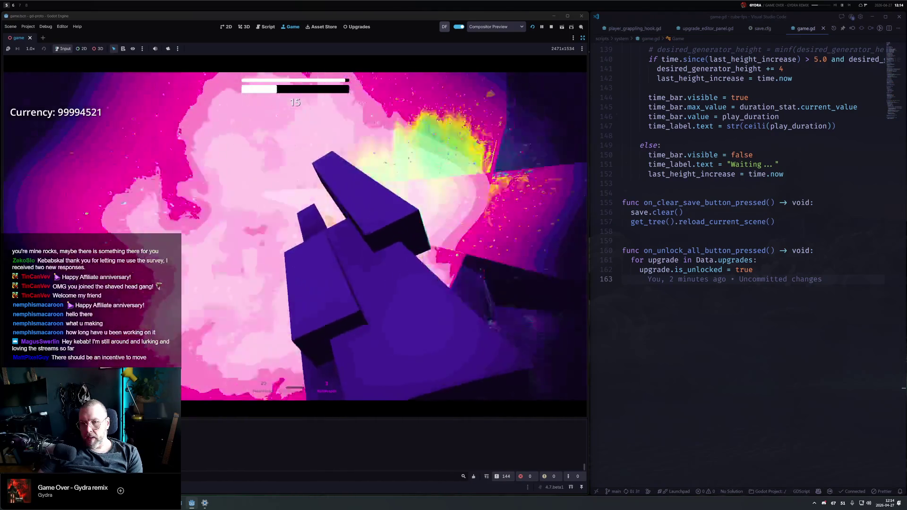
{"action": "key", "text": "1"}
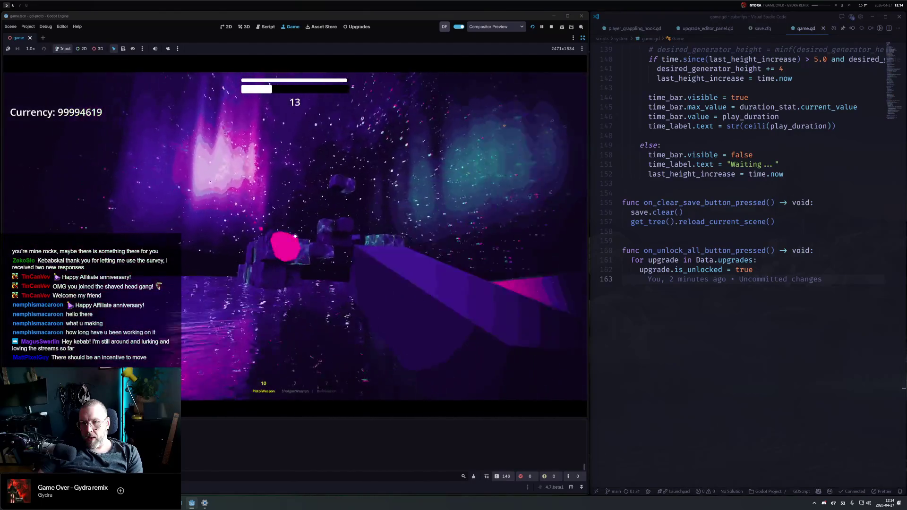
{"action": "key", "text": "r"}
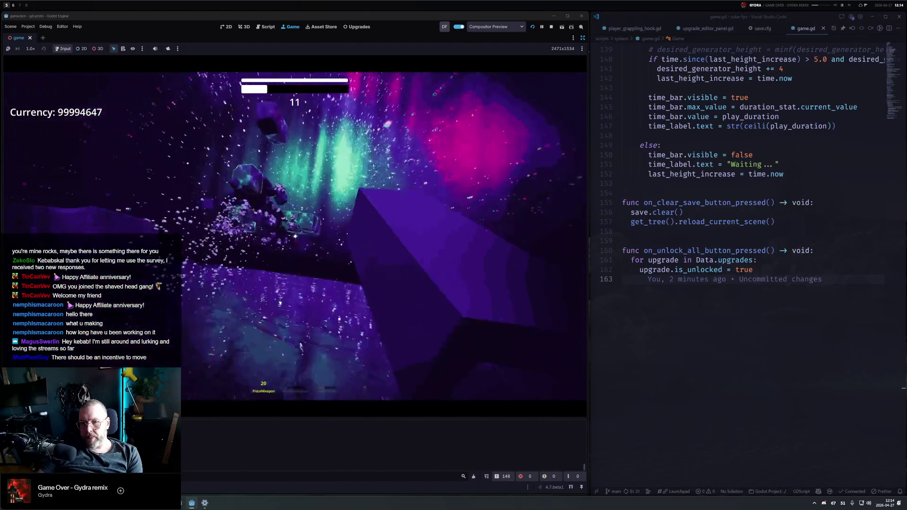
{"action": "left_click", "coordinate": [295, 235]}
{"action": "left_click", "coordinate": [295, 235]}
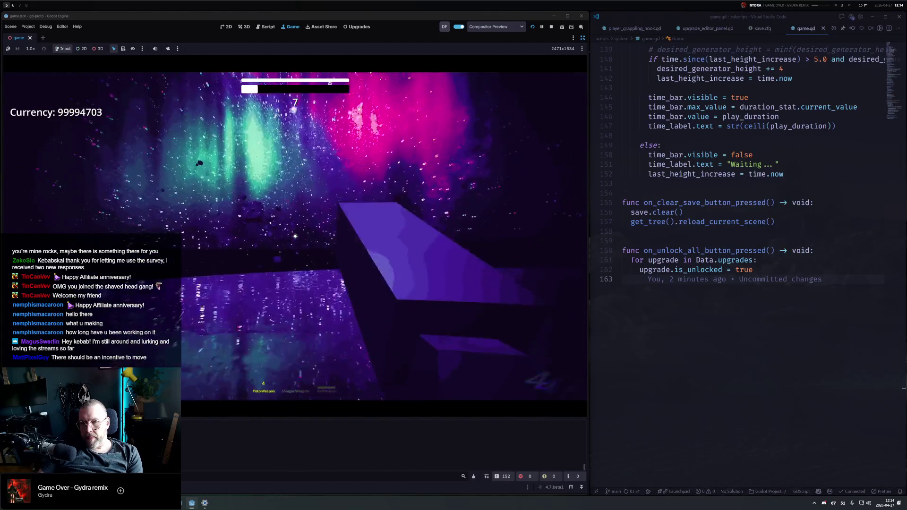
{"action": "key", "text": "3"}
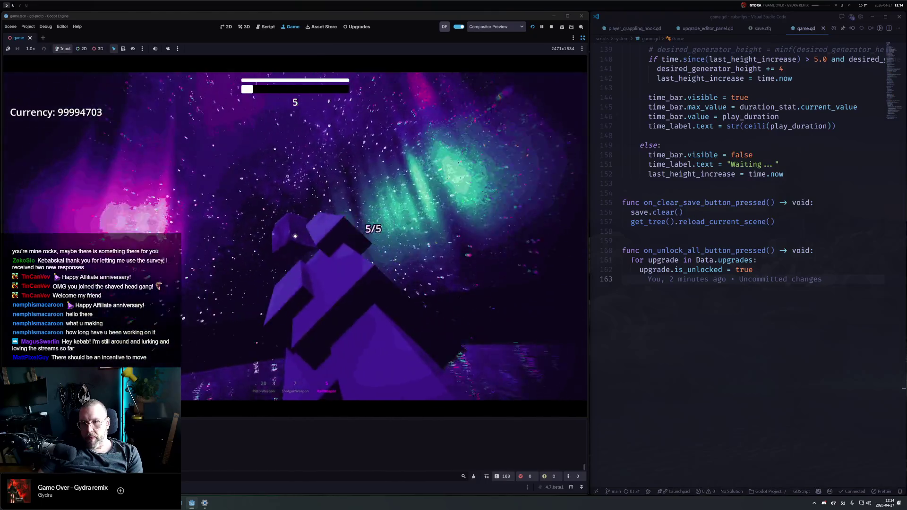
{"action": "left_click", "coordinate": [296, 289]}
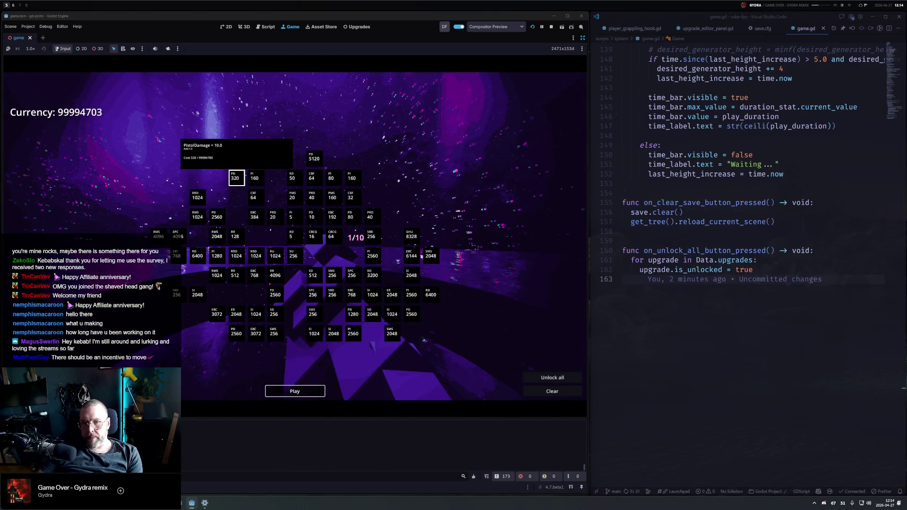
Start a new round, blast the asteroid and cube tower, then reload the pistol
{"action": "left_click", "coordinate": [295, 391]}
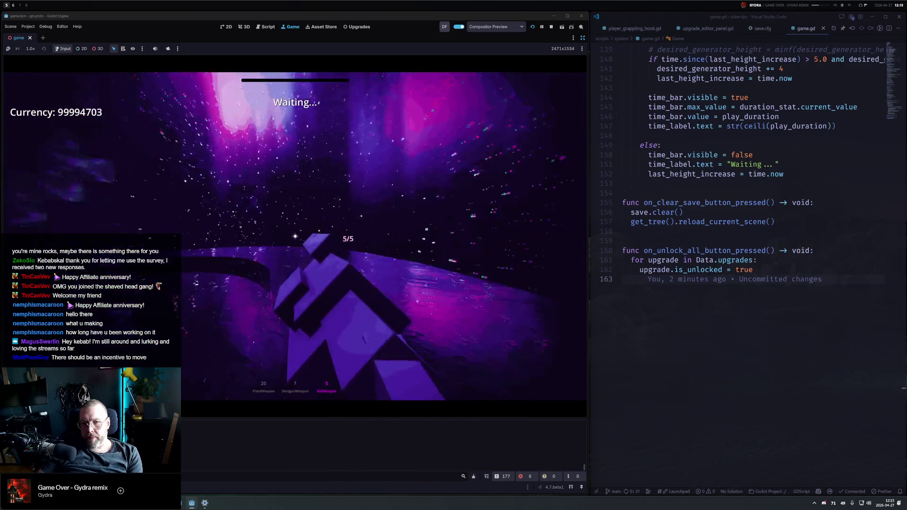
{"action": "left_click", "coordinate": [295, 237]}
{"action": "left_click", "coordinate": [295, 236]}
{"action": "left_click", "coordinate": [295, 236]}
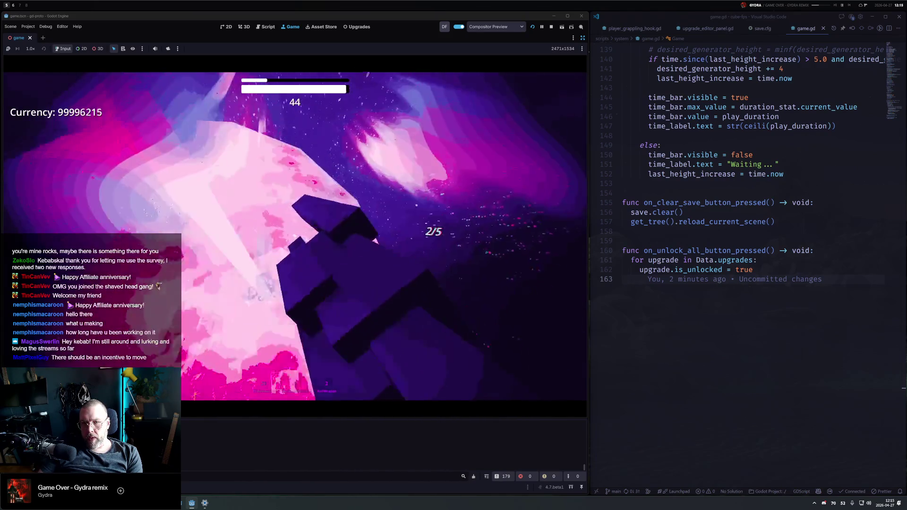
{"action": "left_click", "coordinate": [295, 237]}
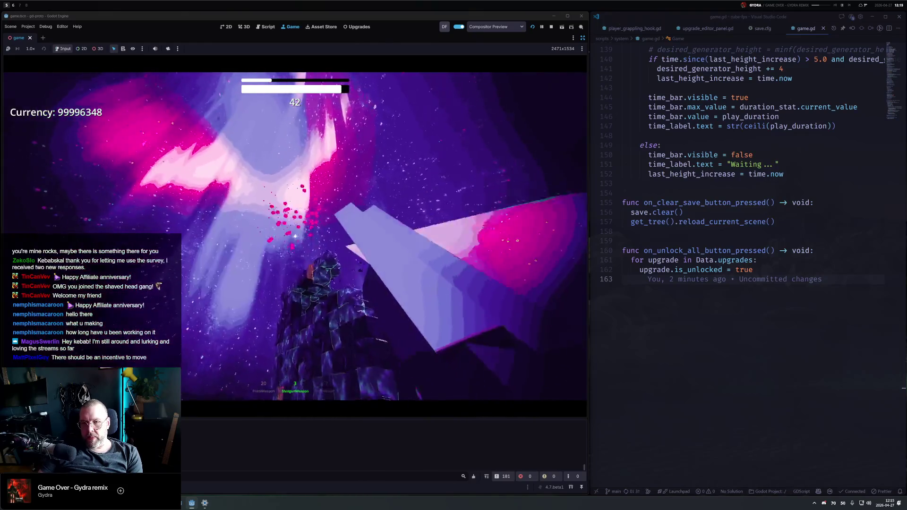
{"action": "left_click", "coordinate": [295, 236]}
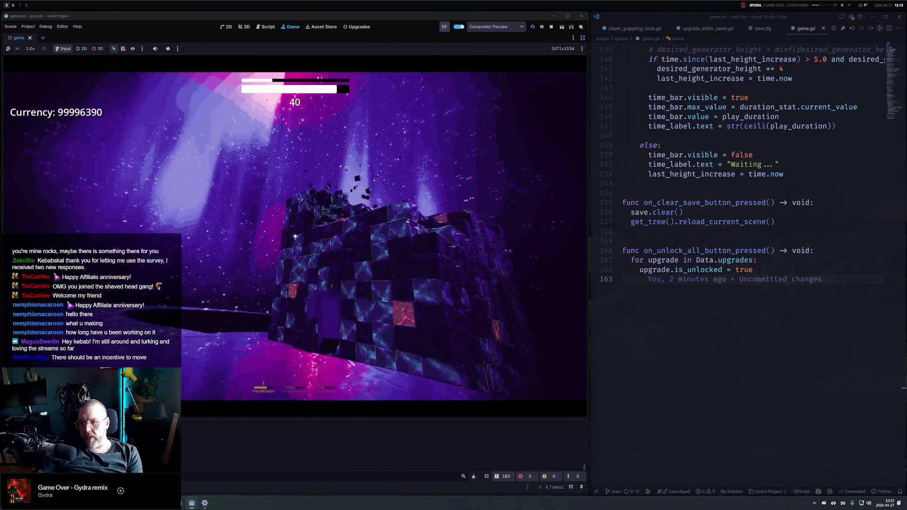
{"action": "left_click", "coordinate": [295, 236]}
{"action": "left_click", "coordinate": [295, 236]}
{"action": "left_click", "coordinate": [294, 236]}
{"action": "key", "text": "r"}
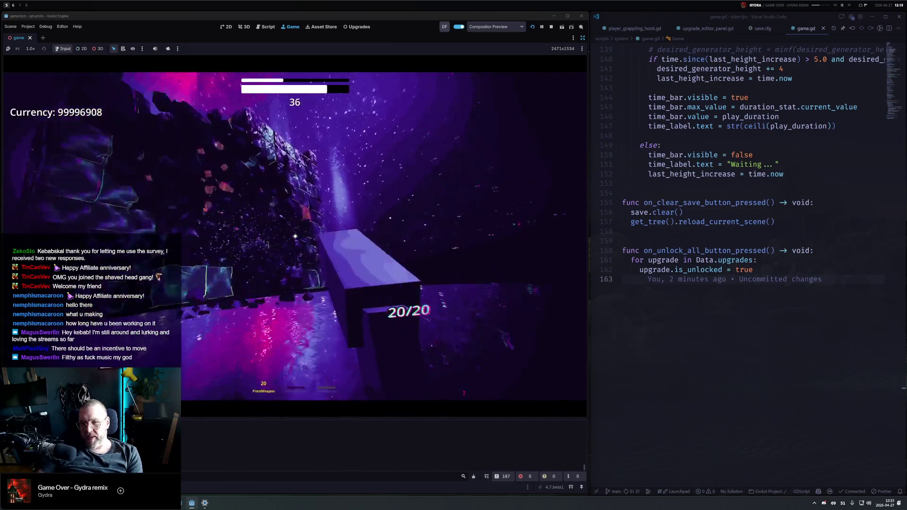
Keep breaking the block tower, alternating RedWeapon, pistol and shotgun shots
{"action": "key", "text": "3"}
{"action": "left_click", "coordinate": [295, 237]}
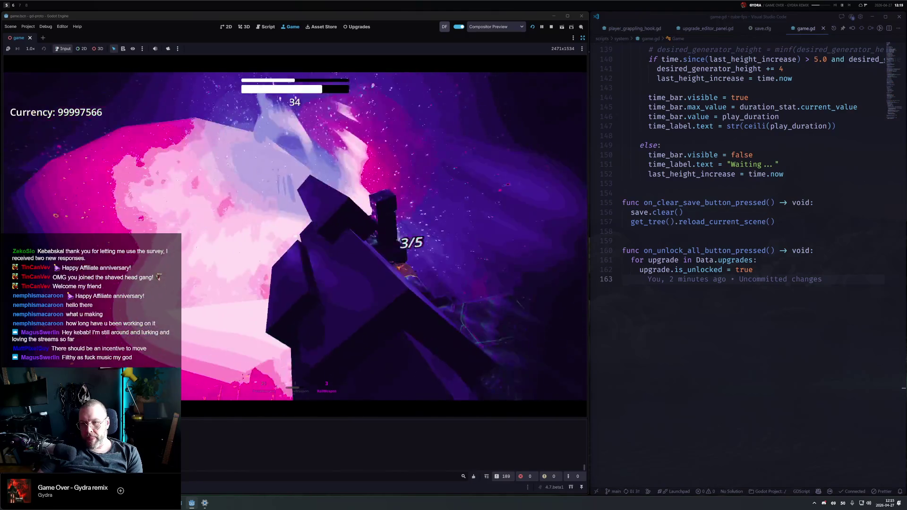
{"action": "left_click", "coordinate": [295, 236]}
{"action": "key", "text": "1"}
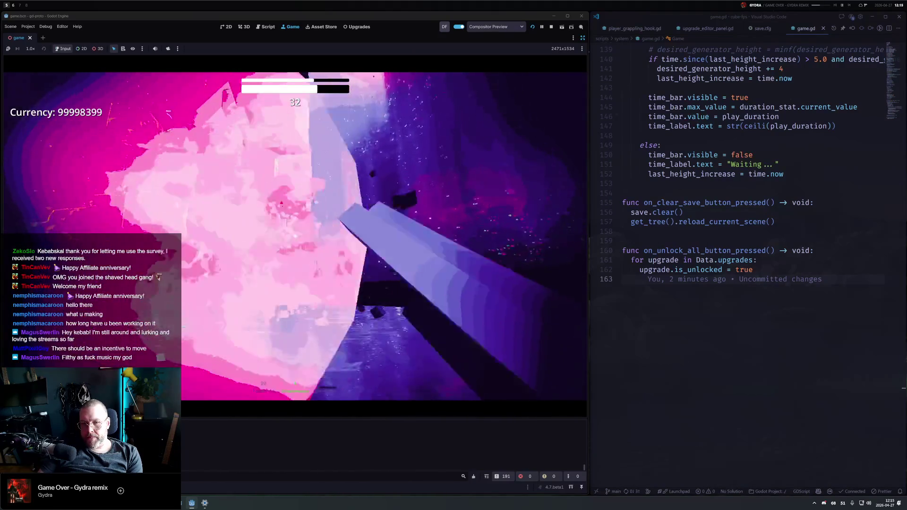
{"action": "left_click", "coordinate": [295, 236]}
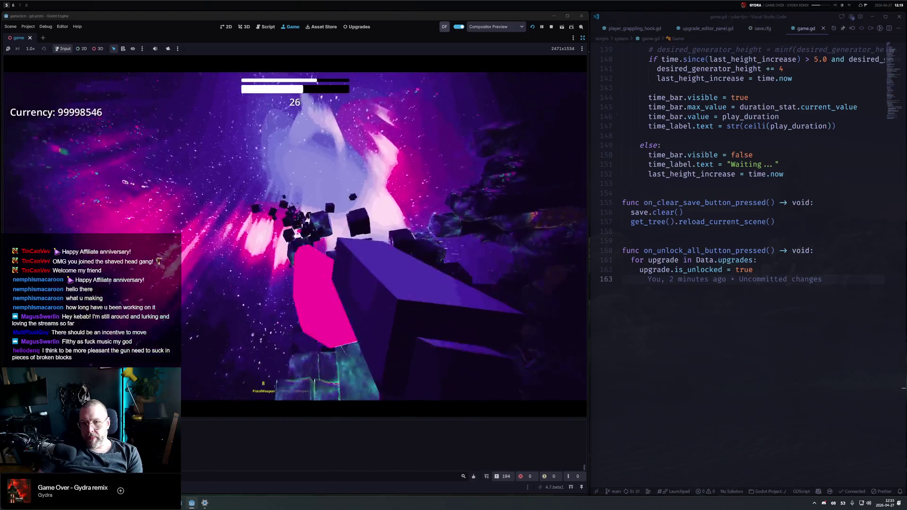
{"action": "key", "text": "3"}
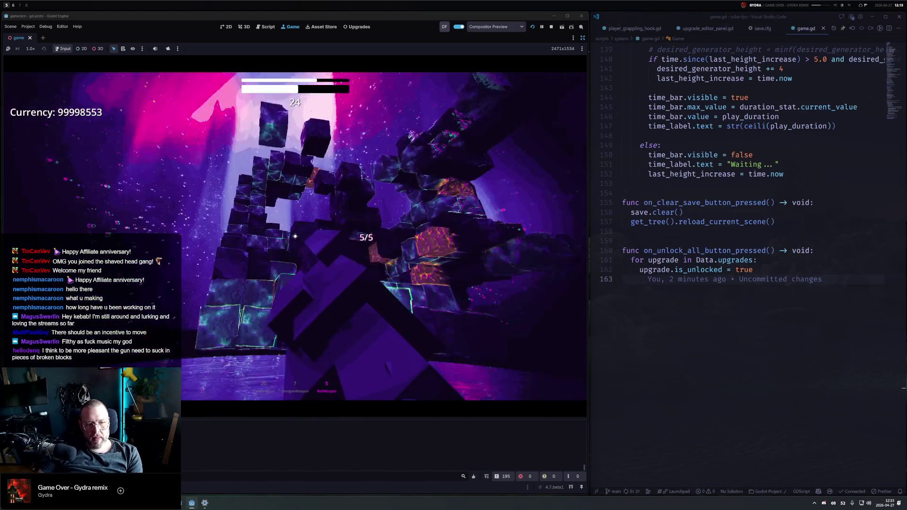
{"action": "left_click", "coordinate": [295, 237]}
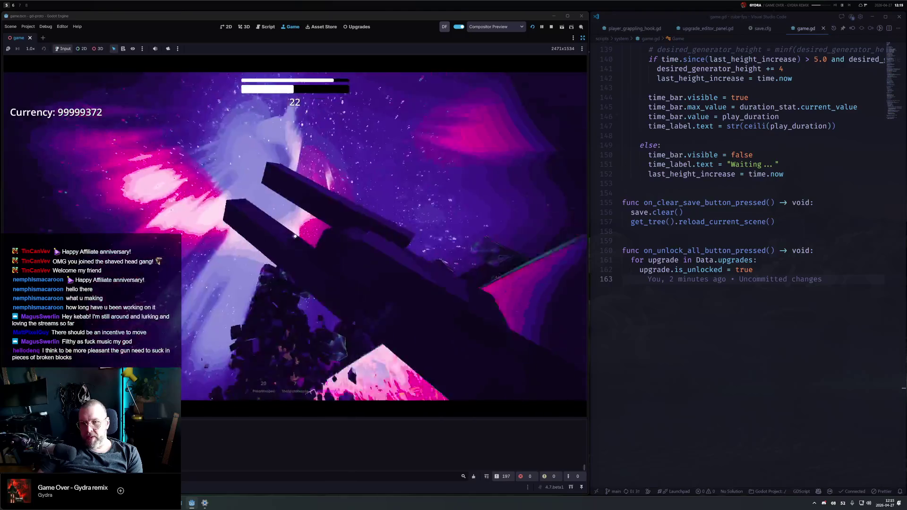
{"action": "key", "text": "1"}
{"action": "left_click", "coordinate": [294, 236]}
{"action": "left_click", "coordinate": [295, 237]}
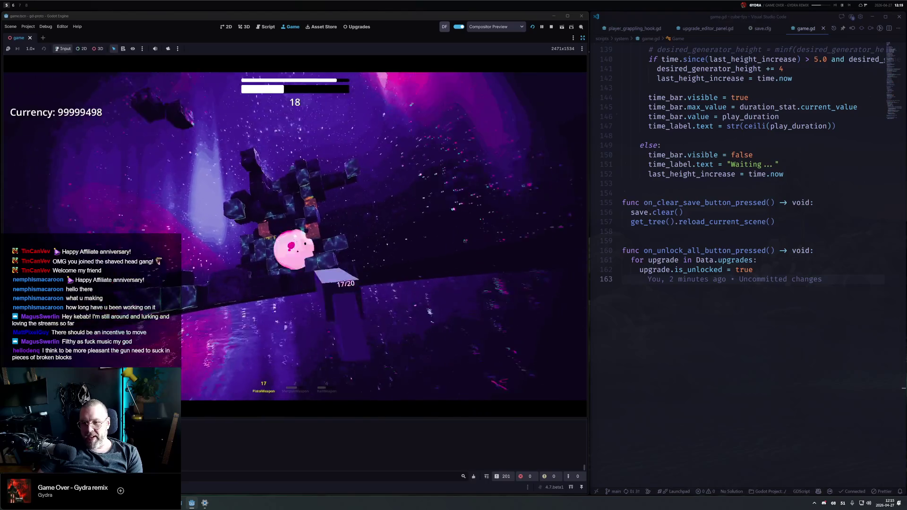
{"action": "key", "text": "2"}
{"action": "left_click", "coordinate": [295, 237]}
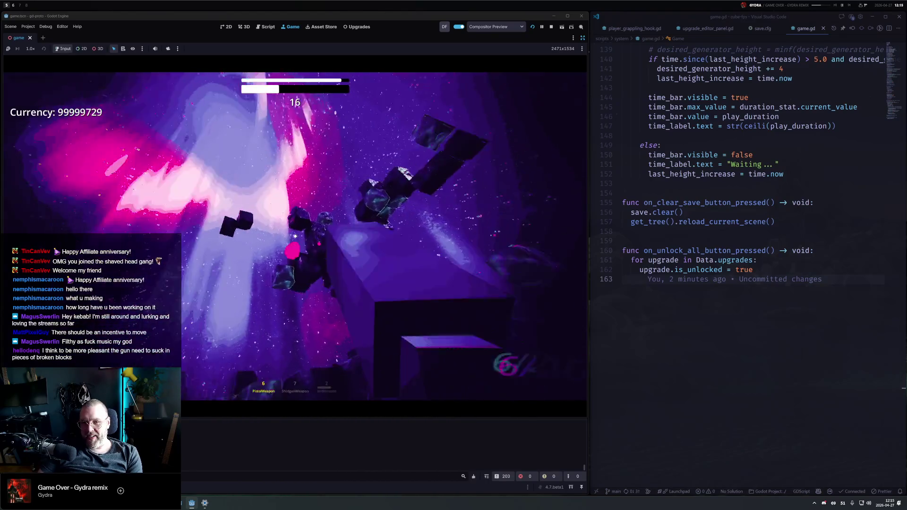
{"action": "left_click", "coordinate": [295, 237]}
Cycle through all three weapons to destroy the remaining floating blocks, reaching 99999897 currency
{"action": "key", "text": "3"}
{"action": "left_click", "coordinate": [295, 236]}
{"action": "left_click", "coordinate": [295, 236]}
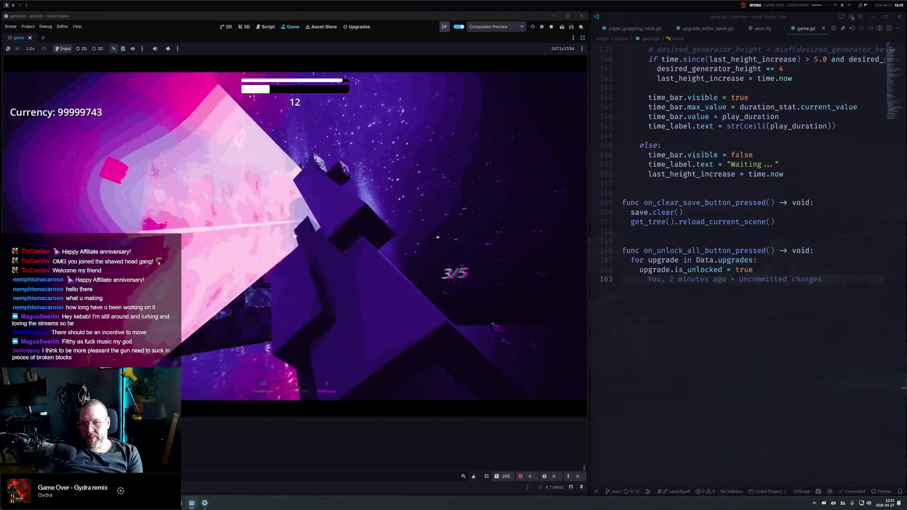
{"action": "key", "text": "2"}
{"action": "key", "text": "1"}
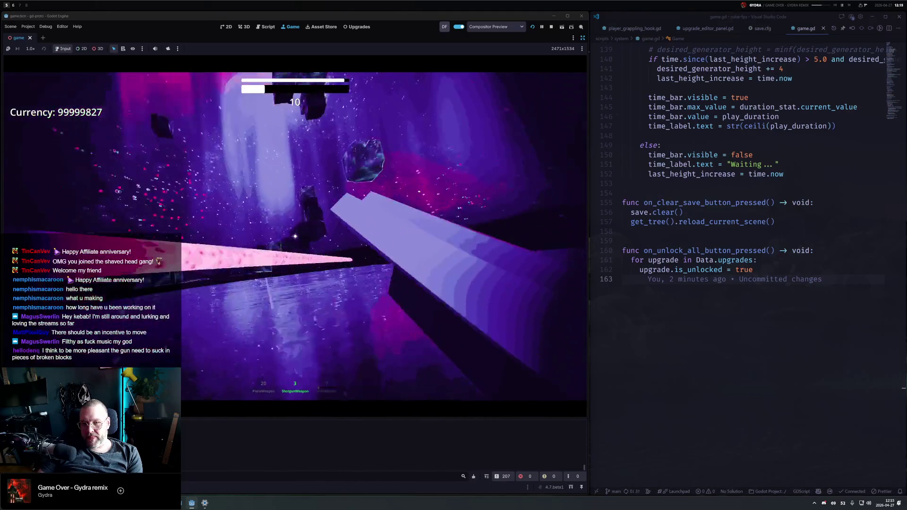
{"action": "left_click", "coordinate": [295, 237]}
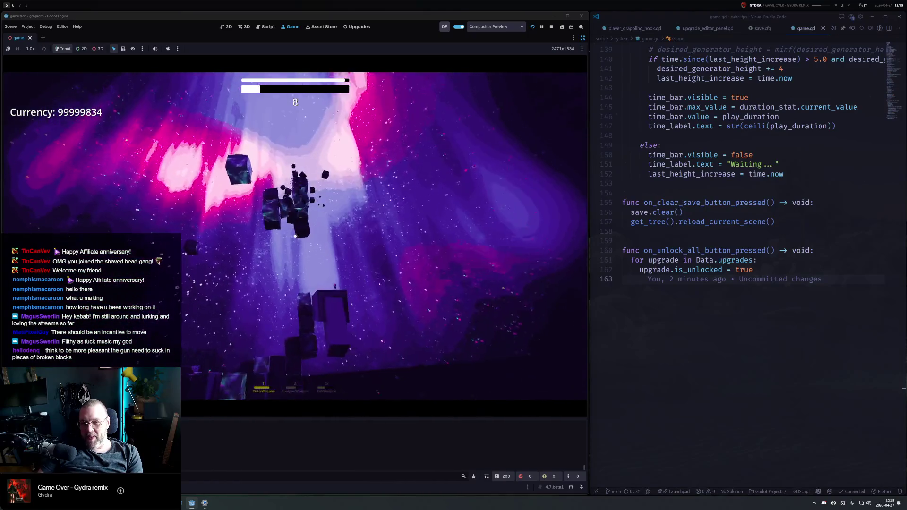
{"action": "left_click", "coordinate": [295, 237]}
{"action": "left_click", "coordinate": [295, 236]}
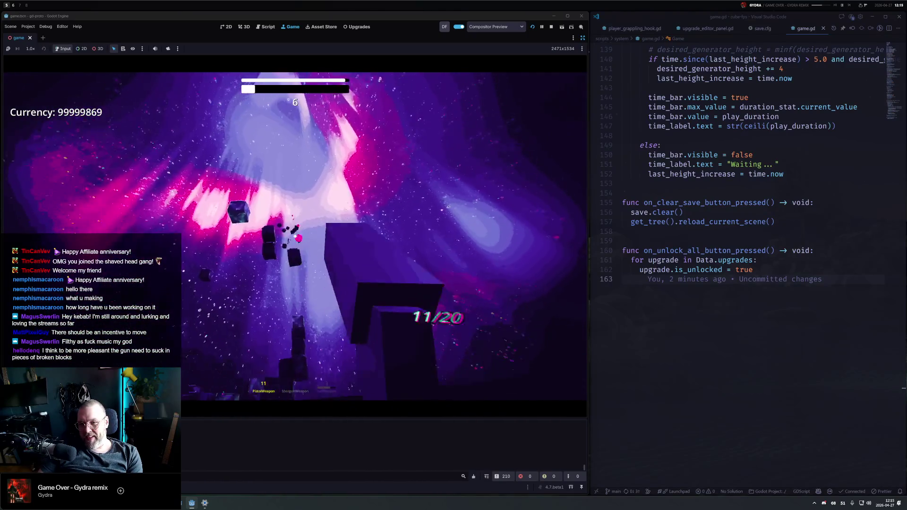
{"action": "key", "text": "2"}
{"action": "left_click", "coordinate": [294, 236]}
{"action": "key", "text": "3"}
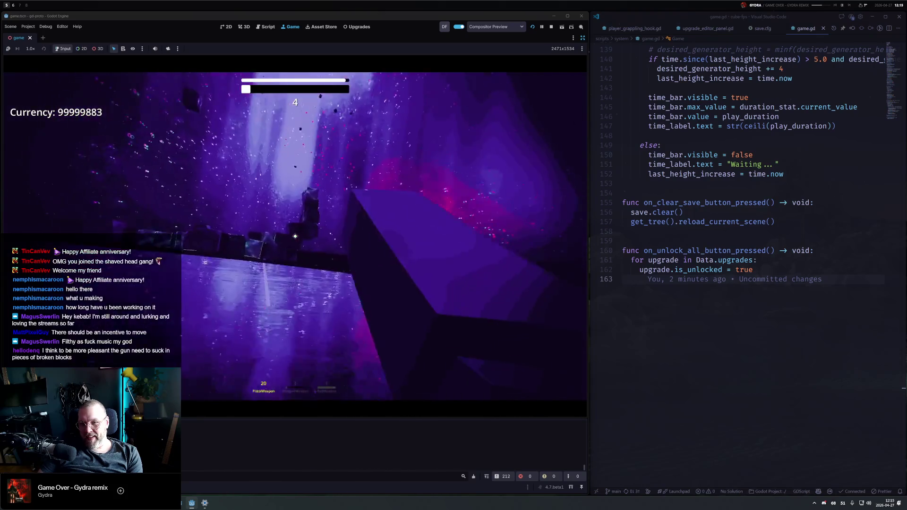
{"action": "left_click", "coordinate": [295, 236]}
{"action": "left_click", "coordinate": [295, 236]}
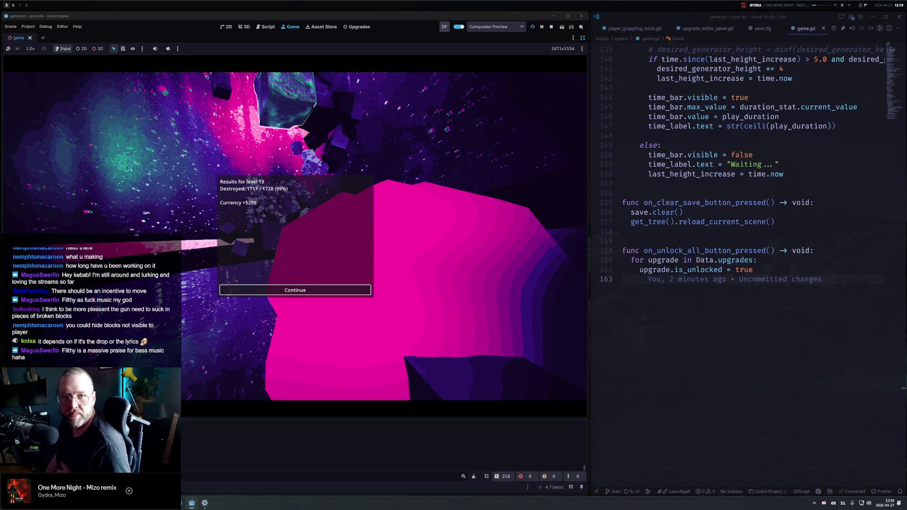
Restart the running game with F5 and begin a new round from the upgrade tree
{"action": "key", "text": "F5"}
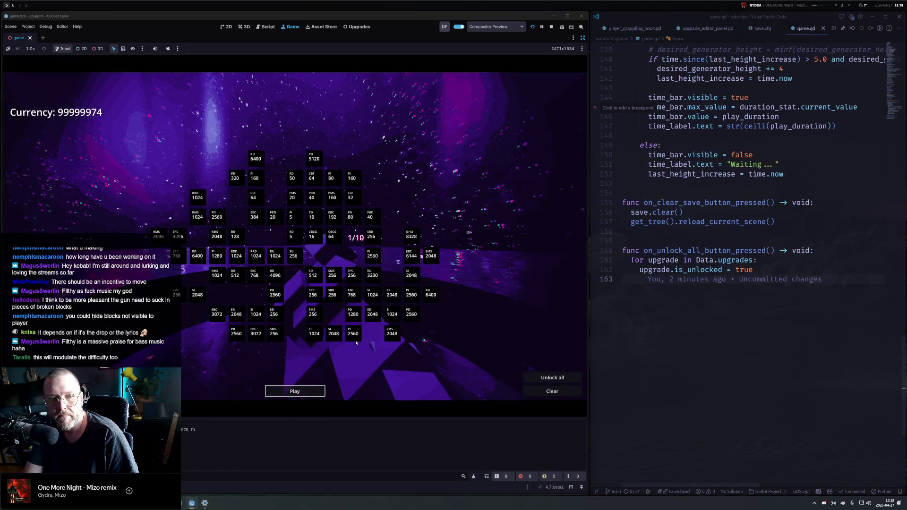
{"action": "left_click", "coordinate": [307, 393]}
{"action": "mouse_move", "coordinate": [295, 236]}
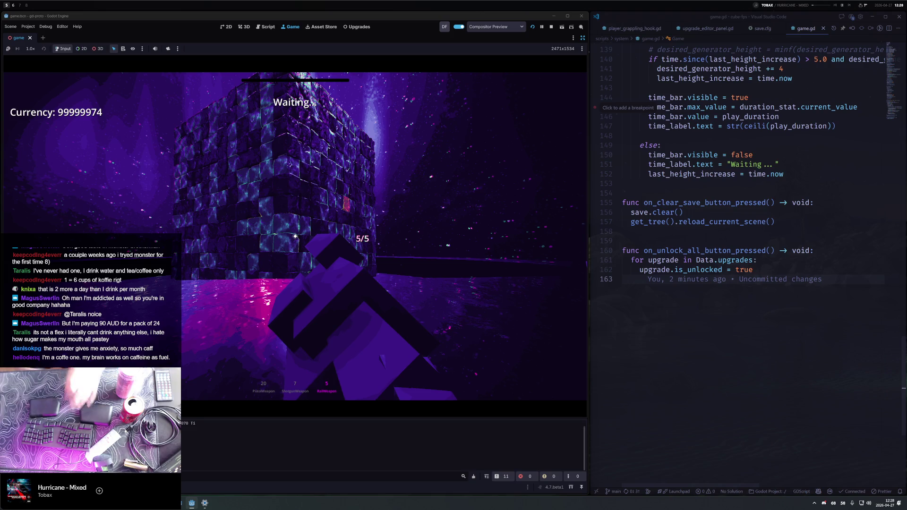
Leave the game idling at 'Waiting...' 5/5 with 99999974 currency, then summon the quick launcher
{"action": "key", "text": "super+space"}
Convert '240sek in aud' in the launcher, reading 36.36 AUD, then dismiss the result
{"action": "type", "text": "240sek"}
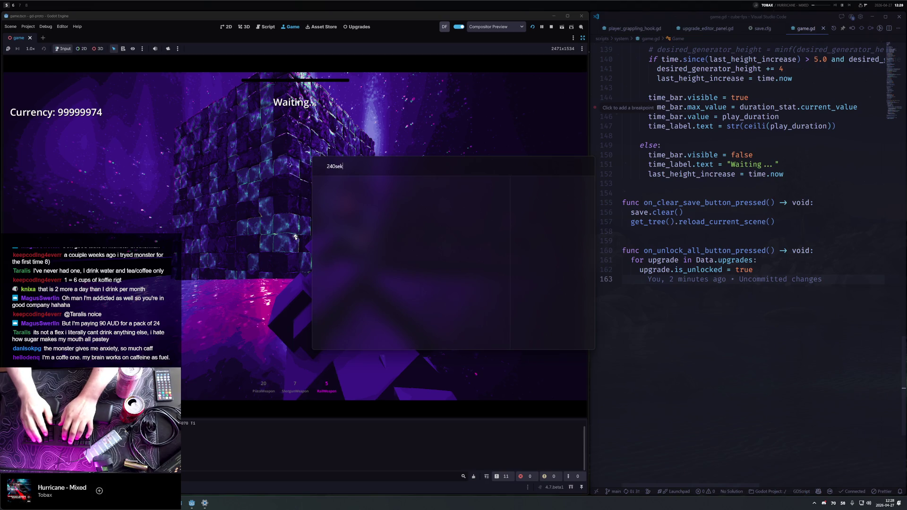
{"action": "type", "text": " in aud"}
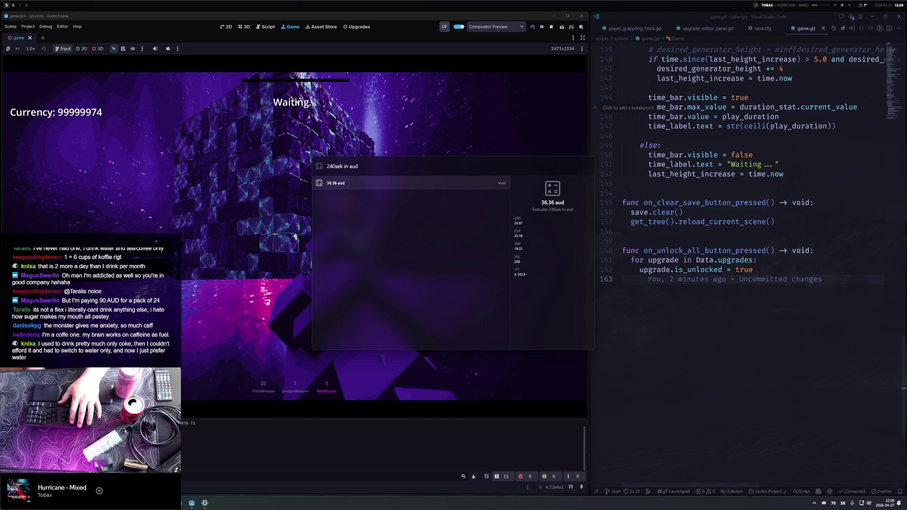
{"action": "key", "text": "Escape"}
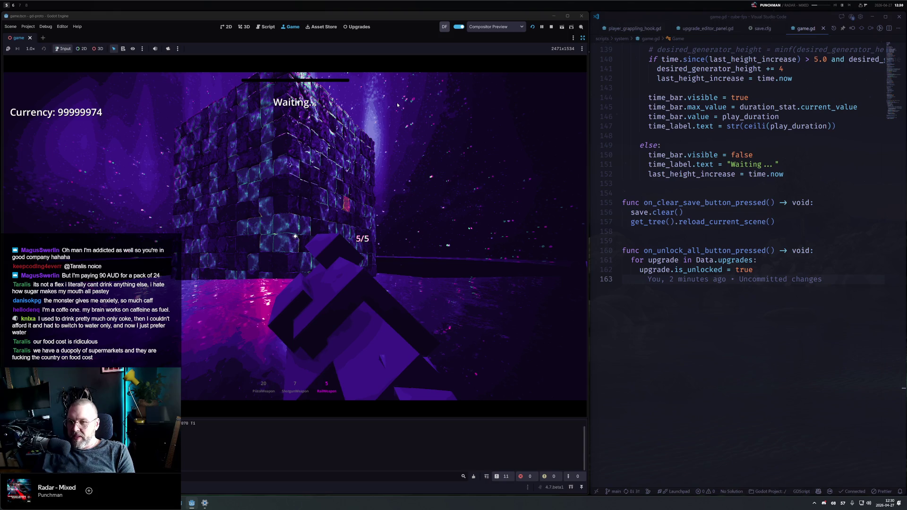
Shoot the cube twice, pause, and start a fresh round from the upgrade screen
{"action": "left_click", "coordinate": [354, 134]}
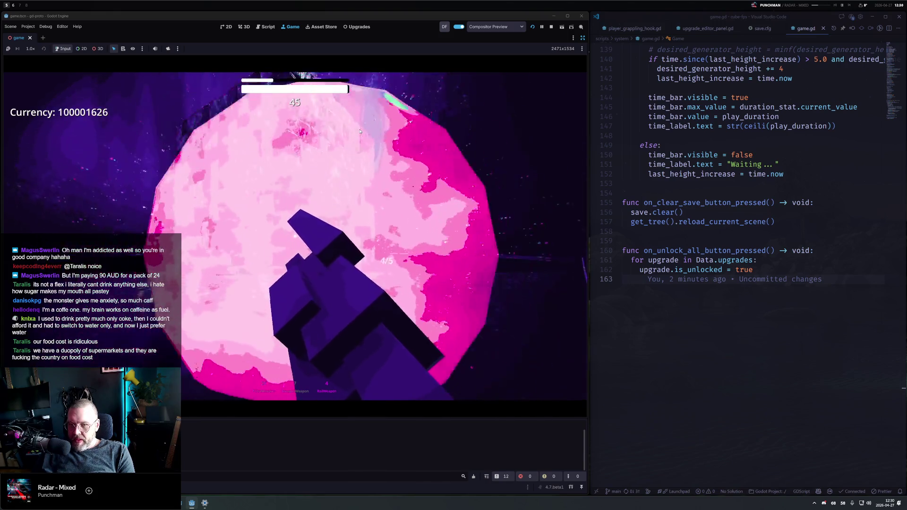
{"action": "left_click", "coordinate": [382, 108]}
{"action": "key", "text": "Escape"}
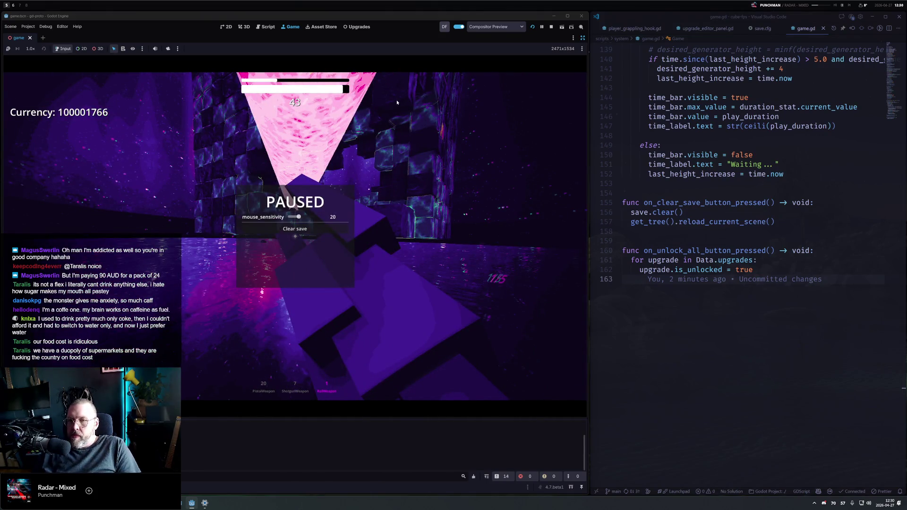
{"action": "left_click", "coordinate": [294, 229]}
{"action": "left_click", "coordinate": [295, 392]}
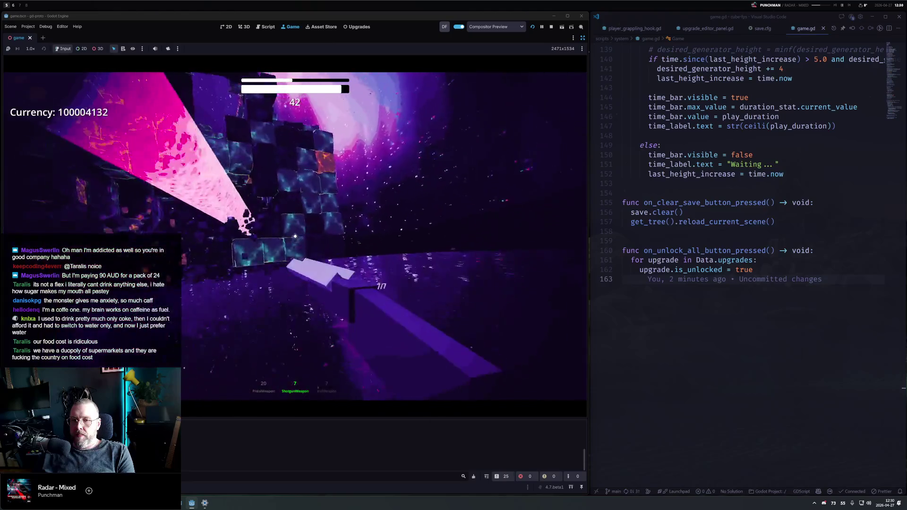
Shoot down the block walls with the pistol, then switch to the third weapon
{"action": "key", "text": "1"}
{"action": "left_click", "coordinate": [295, 236]}
{"action": "left_click", "coordinate": [295, 237]}
{"action": "left_click", "coordinate": [295, 237]}
{"action": "left_click", "coordinate": [295, 237]}
{"action": "left_click", "coordinate": [295, 236]}
{"action": "left_click", "coordinate": [295, 236]}
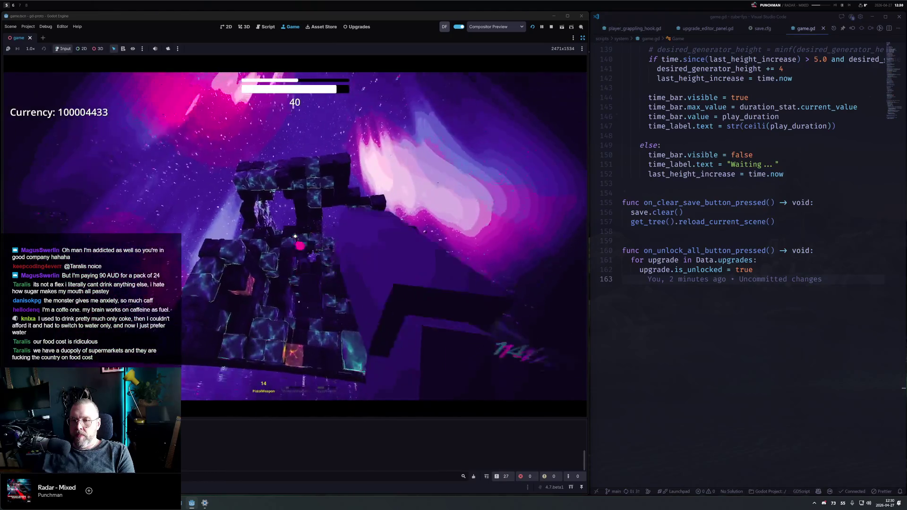
{"action": "left_click", "coordinate": [294, 237]}
{"action": "left_click", "coordinate": [295, 236]}
{"action": "left_click", "coordinate": [295, 237]}
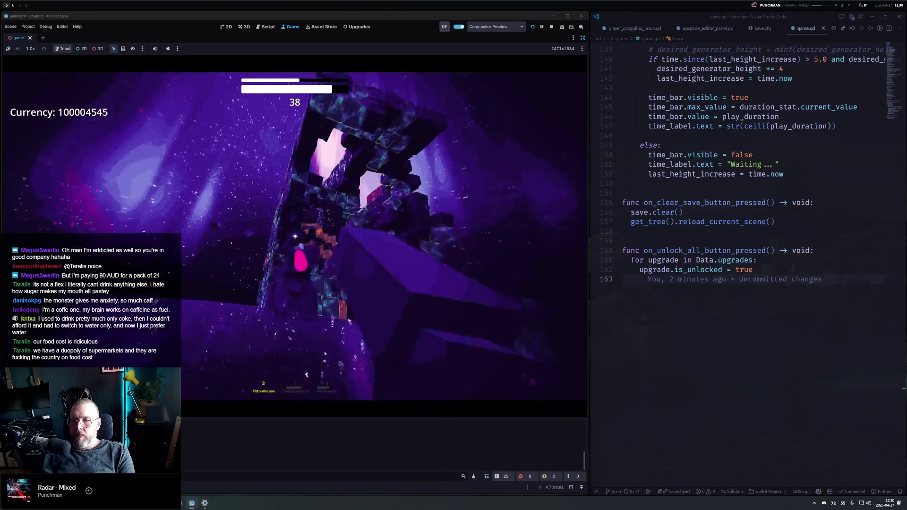
{"action": "left_click", "coordinate": [295, 237]}
{"action": "left_click", "coordinate": [295, 236]}
{"action": "left_click", "coordinate": [295, 237]}
{"action": "left_click", "coordinate": [295, 237]}
{"action": "left_click", "coordinate": [295, 237]}
{"action": "left_click", "coordinate": [295, 236]}
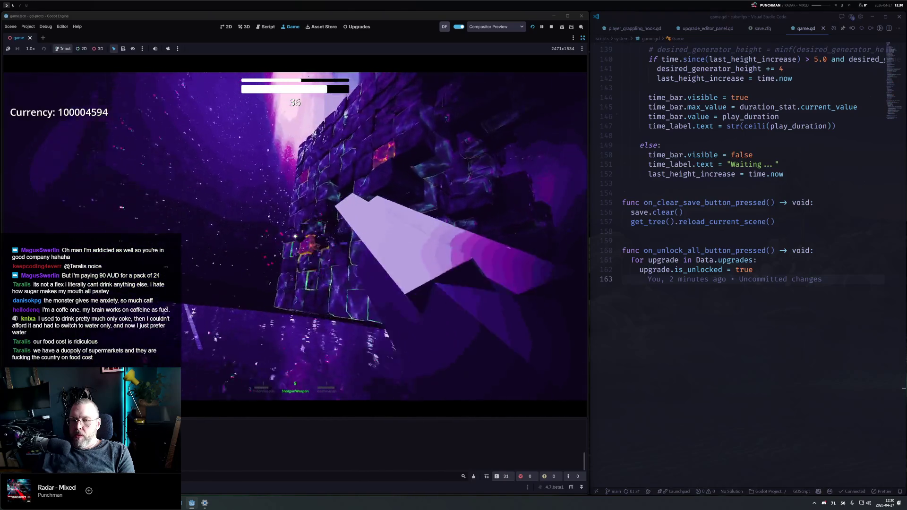
{"action": "key", "text": "3"}
{"action": "left_click", "coordinate": [295, 236]}
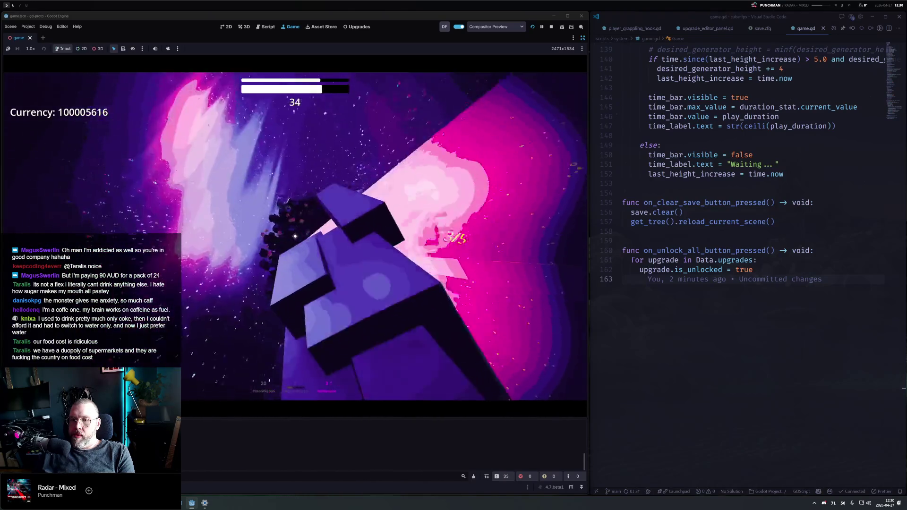
Pause the game and stop it to return to the editor
{"action": "key", "text": "Escape"}
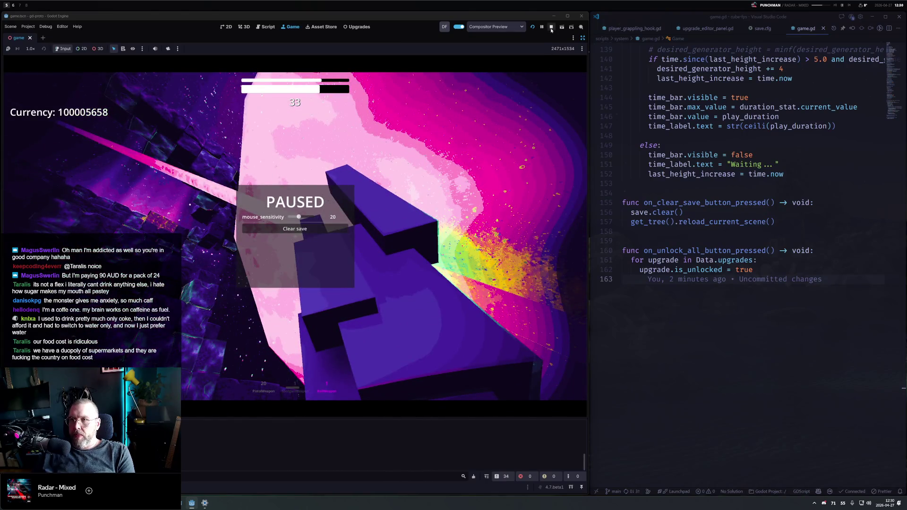
{"action": "left_click", "coordinate": [551, 26]}
{"action": "left_click", "coordinate": [675, 183]}
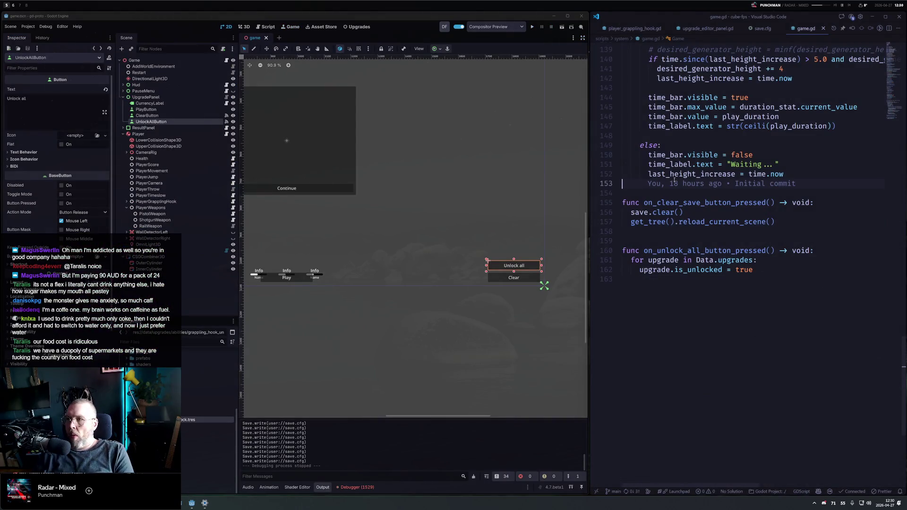
Close the open scripts and open generator.gd through Quick Open
{"action": "key", "text": "ctrl+Tab"}
{"action": "key", "text": "ctrl+k"}
{"action": "key", "text": "ctrl+w"}
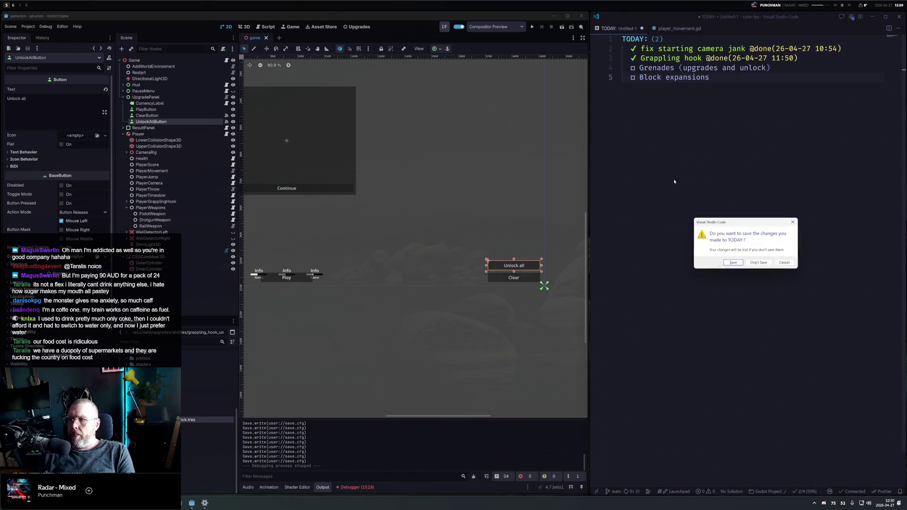
{"action": "key", "text": "Escape"}
{"action": "key", "text": "ctrl+p"}
{"action": "type", "text": "g"}
{"action": "scroll", "coordinate": [674, 183], "scroll_direction": "down", "scroll_amount": 5}
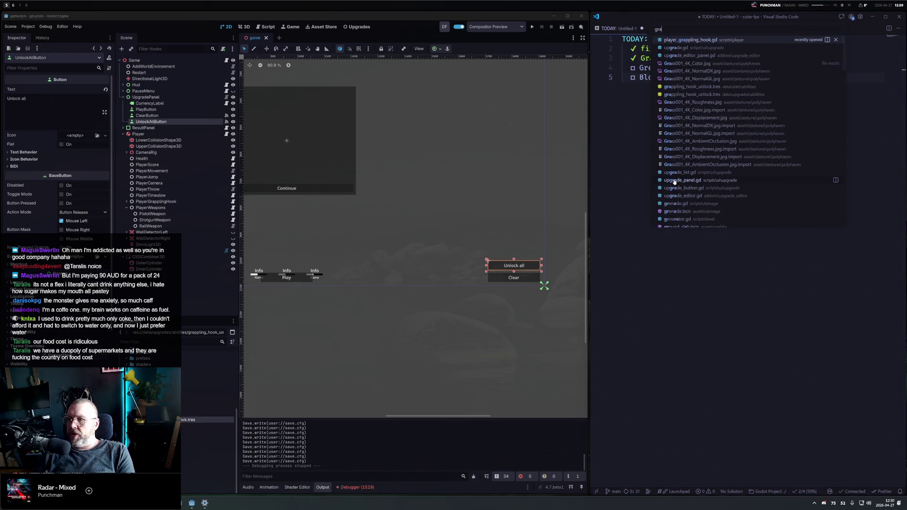
{"action": "left_click", "coordinate": [675, 181]}
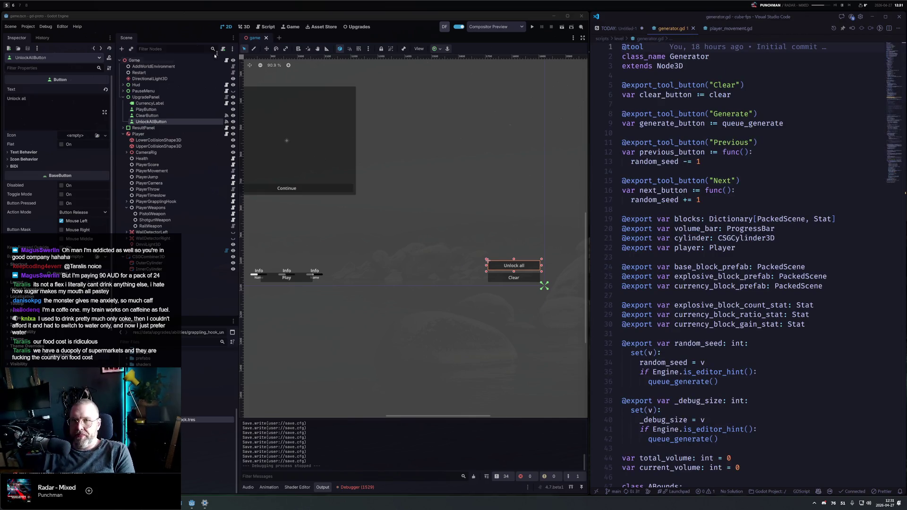
Select the Generator node, enlarge its debug cube size three times, and orbit to view it from above
{"action": "left_click", "coordinate": [198, 251]}
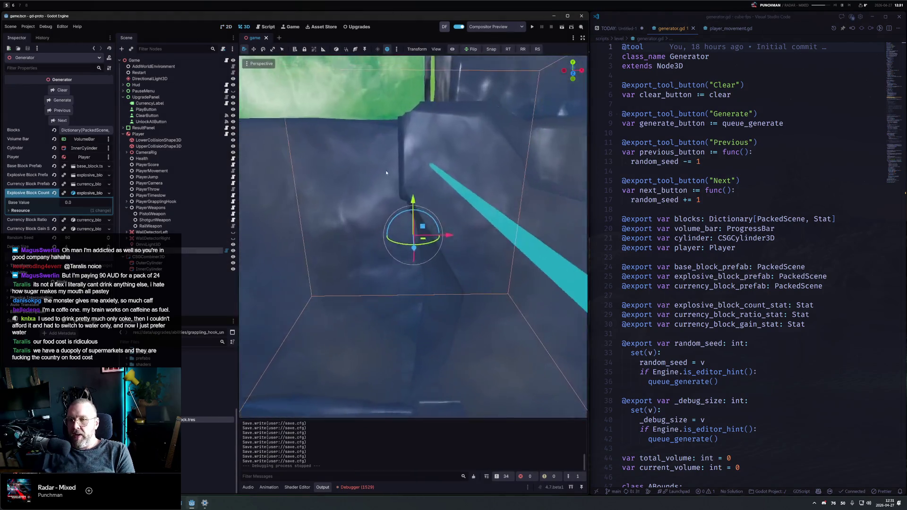
{"action": "scroll", "coordinate": [413, 145], "scroll_direction": "down", "scroll_amount": 5}
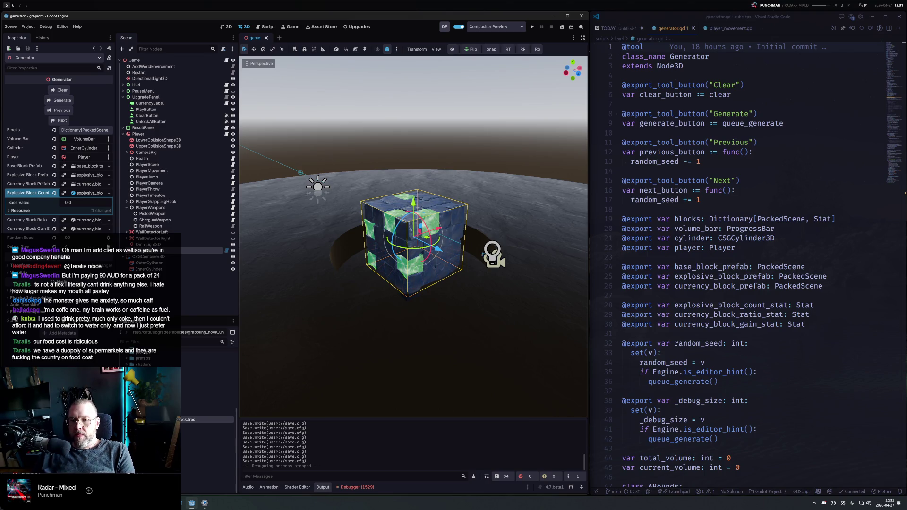
{"action": "left_click", "coordinate": [109, 245]}
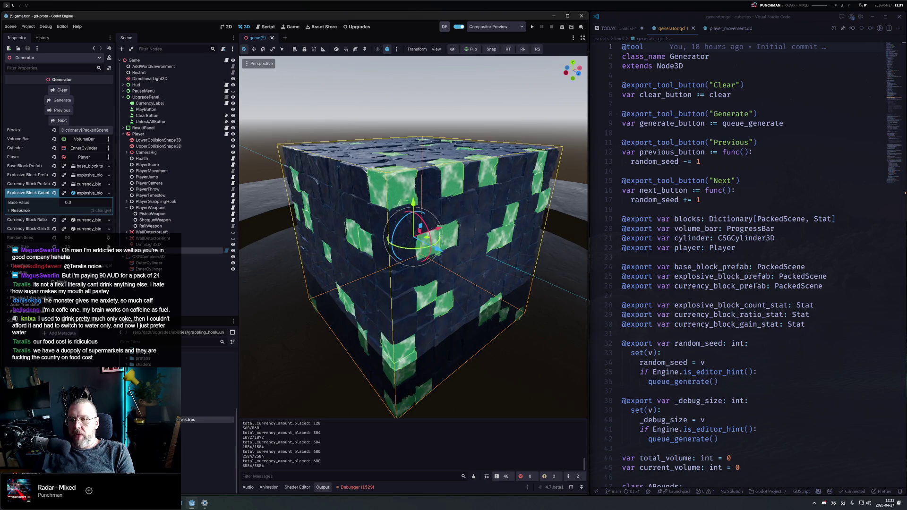
{"action": "left_click", "coordinate": [108, 246]}
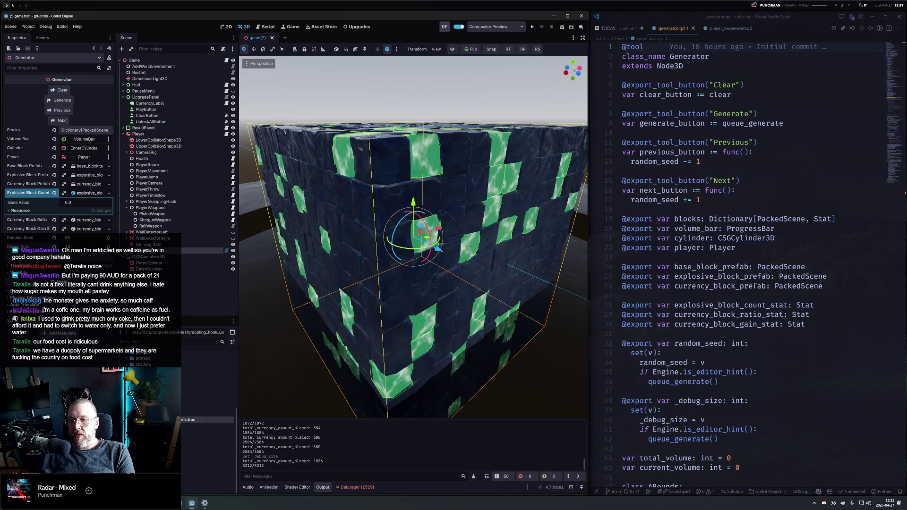
{"action": "left_click", "coordinate": [108, 246]}
{"action": "scroll", "coordinate": [402, 243], "scroll_direction": "down", "scroll_amount": 5}
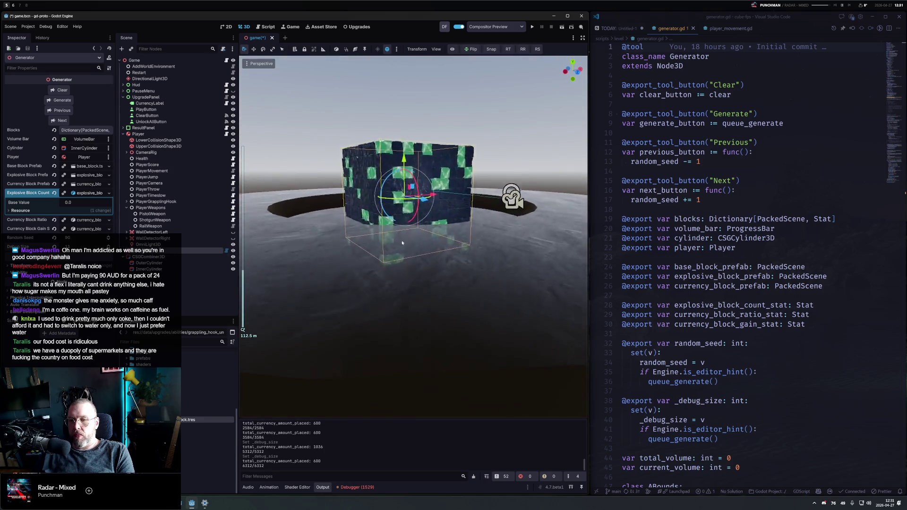
{"action": "mouse_move", "coordinate": [402, 243]}
{"action": "left_mouse_down"}
{"action": "mouse_move", "coordinate": [484, 188]}
{"action": "mouse_move", "coordinate": [502, 228]}
{"action": "left_mouse_up"}
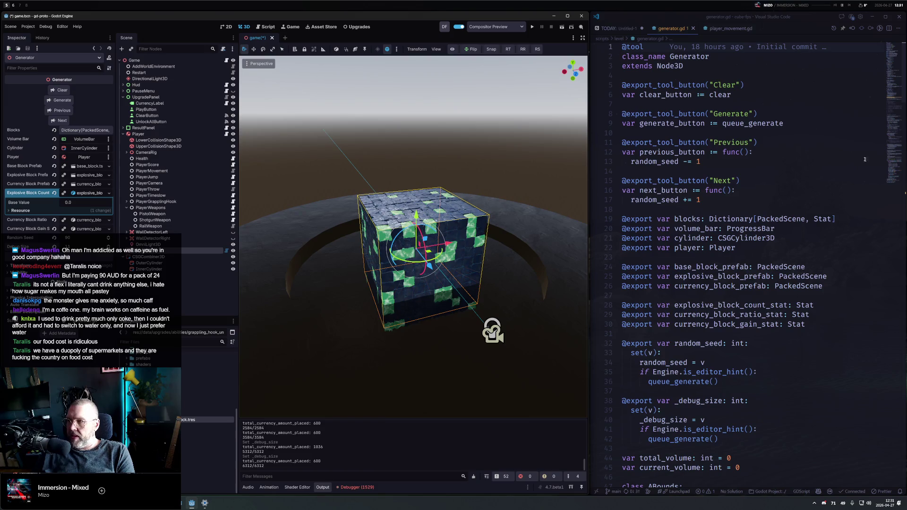
{"action": "left_click", "coordinate": [894, 109]}
{"action": "mouse_move", "coordinate": [894, 109]}
{"action": "left_mouse_down"}
{"action": "mouse_move", "coordinate": [894, 85]}
{"action": "mouse_move", "coordinate": [900, 130]}
{"action": "mouse_move", "coordinate": [906, 113]}
{"action": "left_mouse_up"}
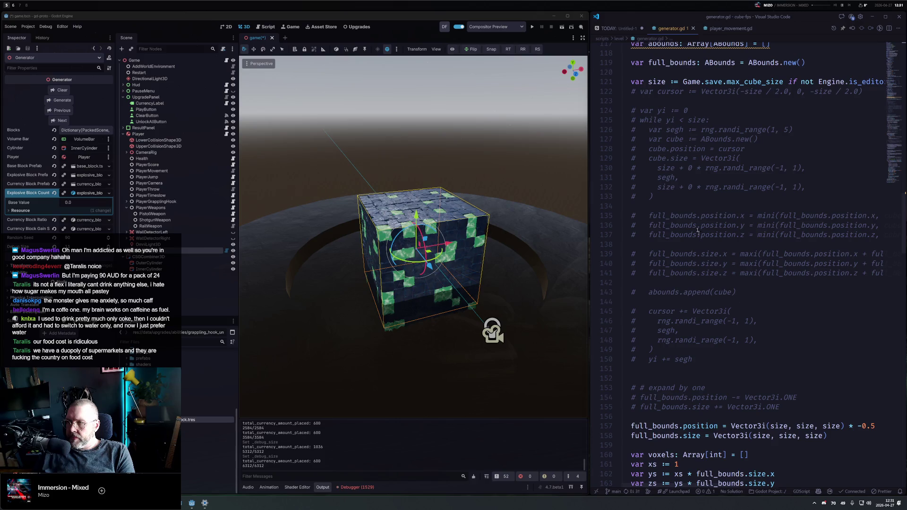
{"action": "scroll", "coordinate": [704, 321], "scroll_direction": "down", "scroll_amount": 20}
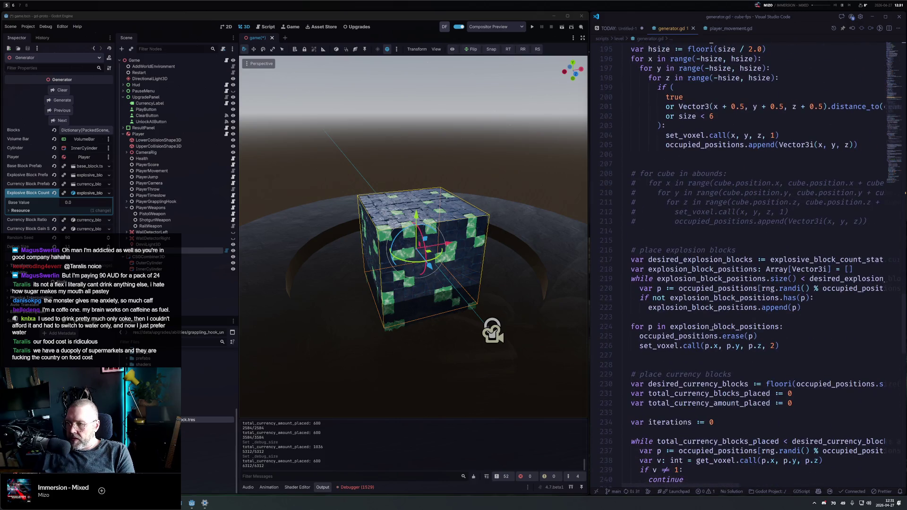
{"action": "left_click", "coordinate": [660, 193]}
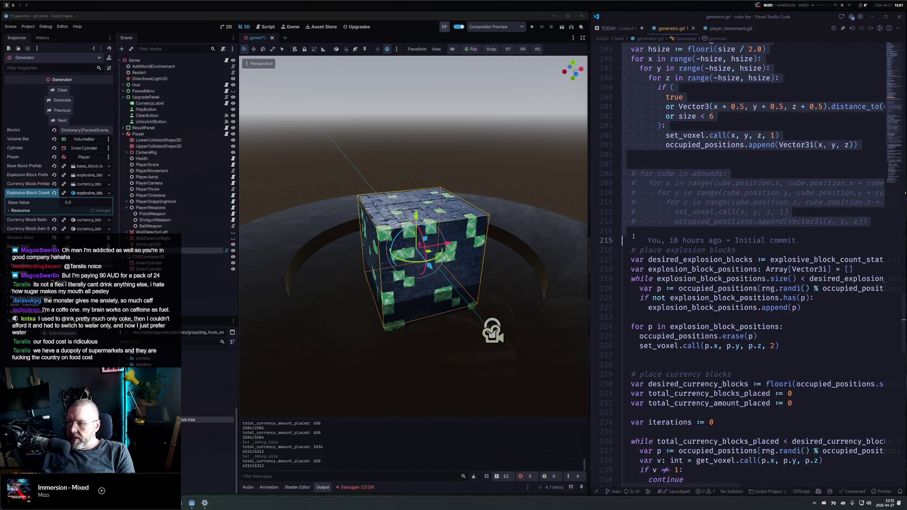
{"action": "left_click_drag", "start_coordinate": [875, 223], "coordinate": [621, 174]}
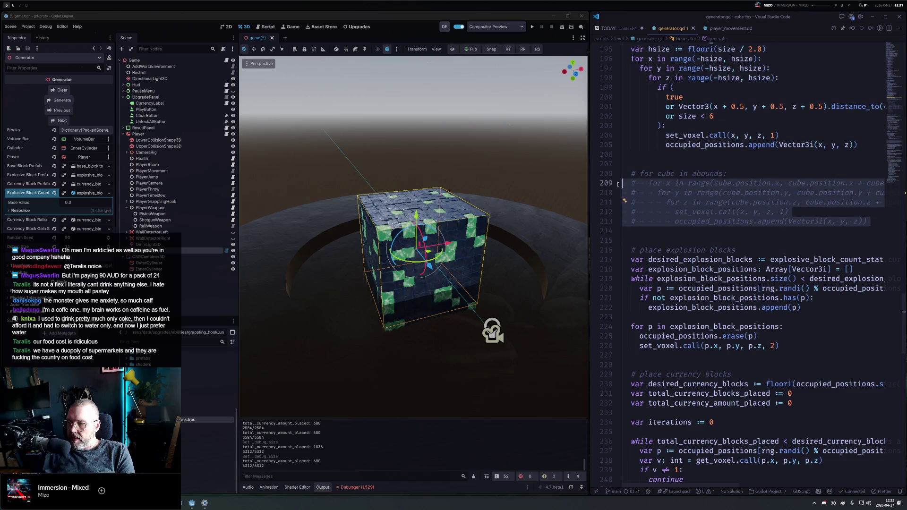
{"action": "key", "text": "ctrl+slash"}
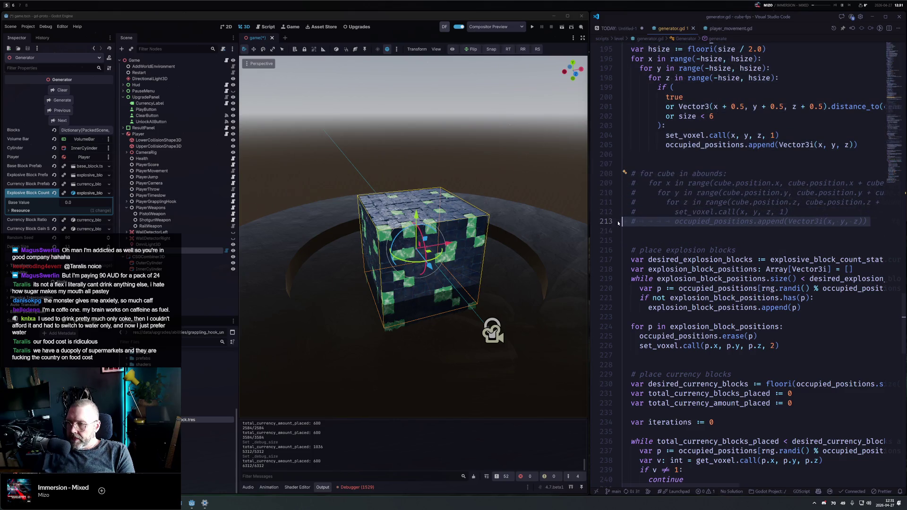
{"action": "scroll", "coordinate": [652, 218], "scroll_direction": "down", "scroll_amount": 5}
{"action": "left_click", "coordinate": [670, 264]}
{"action": "scroll", "coordinate": [664, 297], "scroll_direction": "right", "scroll_amount": 5}
{"action": "scroll", "coordinate": [664, 298], "scroll_direction": "left", "scroll_amount": 5}
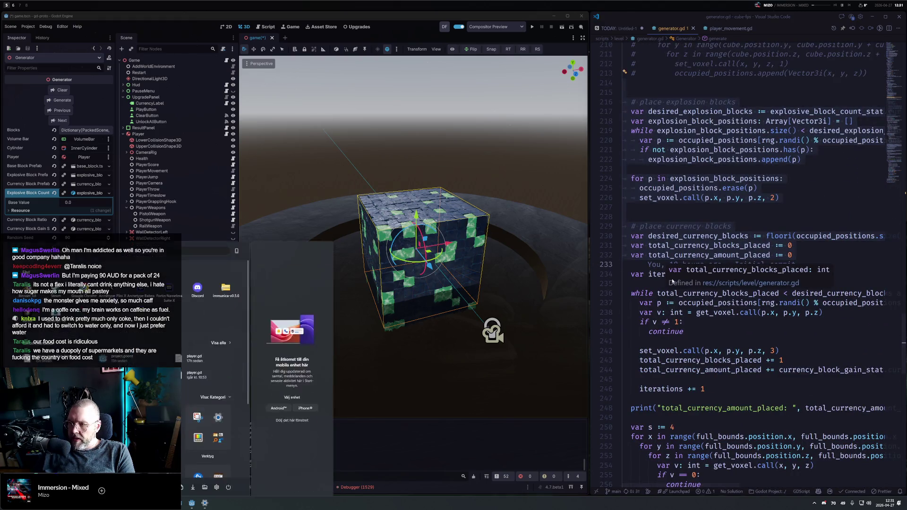
{"action": "scroll", "coordinate": [680, 284], "scroll_direction": "down", "scroll_amount": 9}
{"action": "scroll", "coordinate": [690, 269], "scroll_direction": "up", "scroll_amount": 11}
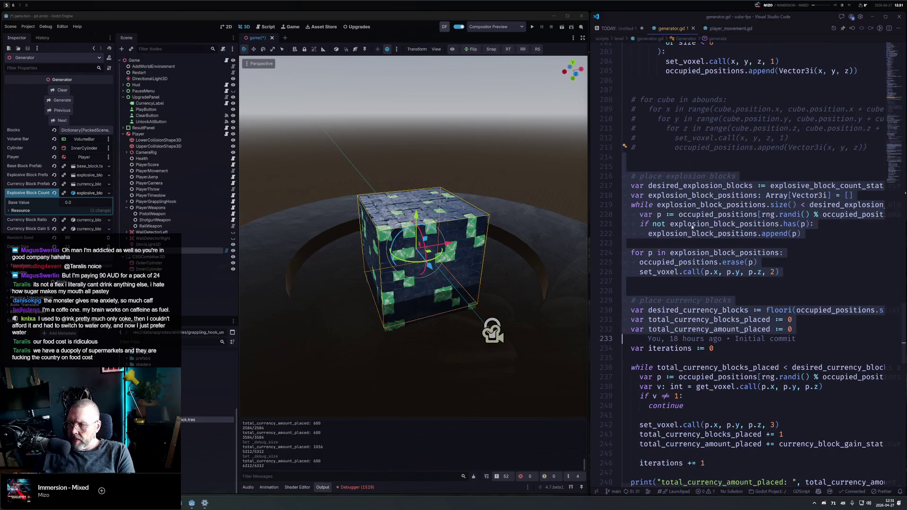
{"action": "scroll", "coordinate": [680, 273], "scroll_direction": "down", "scroll_amount": 10}
{"action": "left_click", "coordinate": [727, 257]}
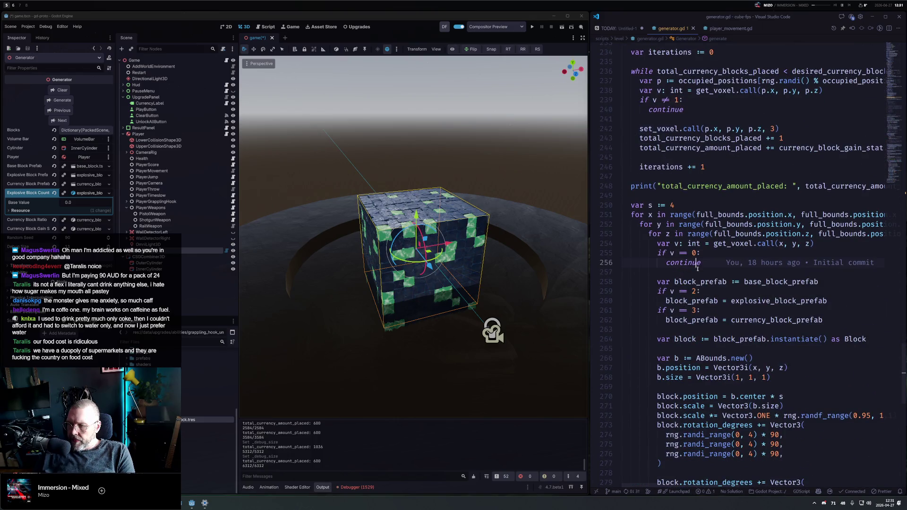
{"action": "scroll", "coordinate": [687, 290], "scroll_direction": "down", "scroll_amount": 3}
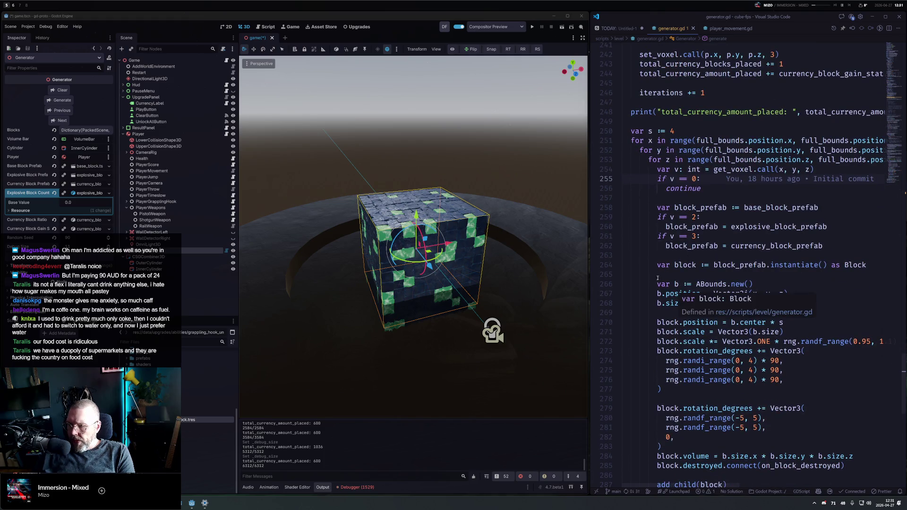
{"action": "mouse_move", "coordinate": [702, 281]}
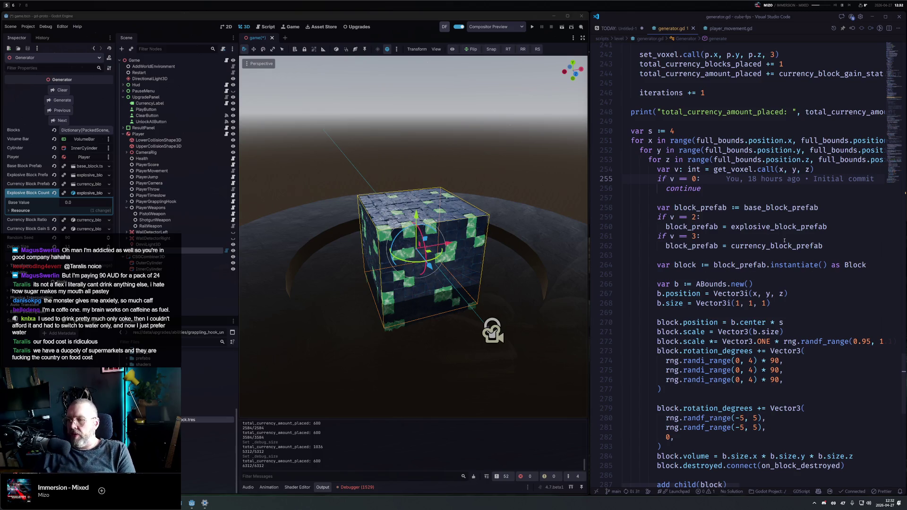
{"action": "left_click", "coordinate": [690, 131]}
{"action": "key", "text": "Up"}
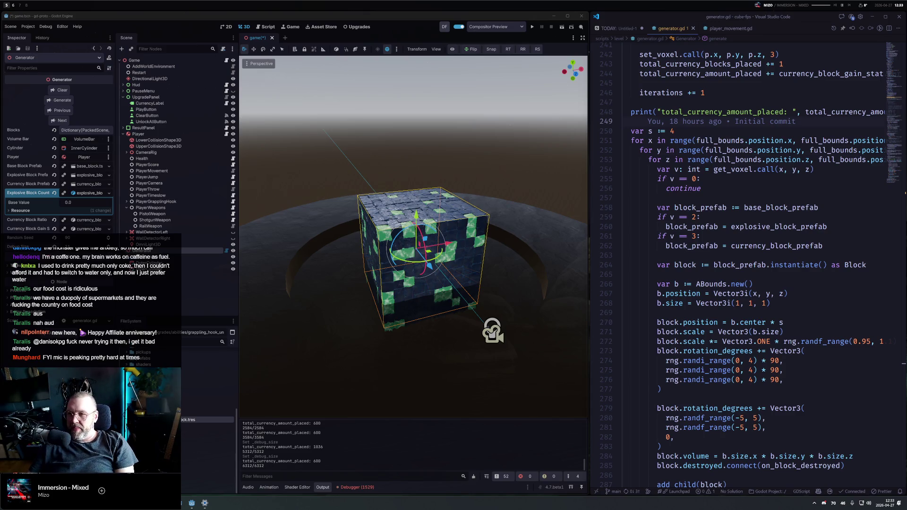
{"action": "left_click", "coordinate": [741, 94]}
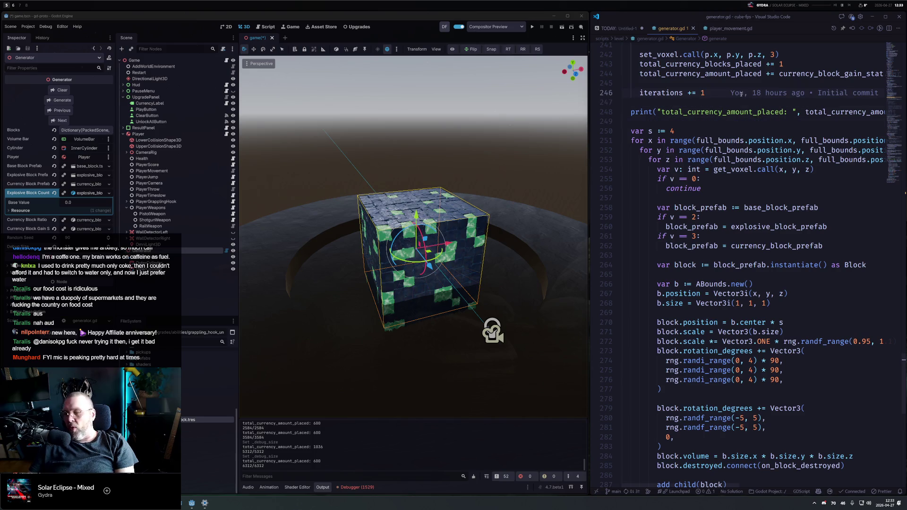
{"action": "left_click", "coordinate": [703, 131]}
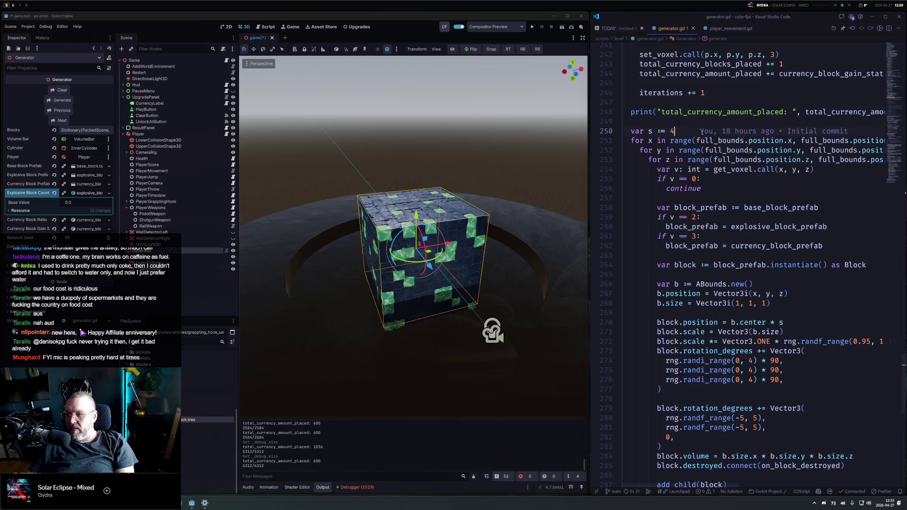
{"action": "left_click", "coordinate": [726, 179]}
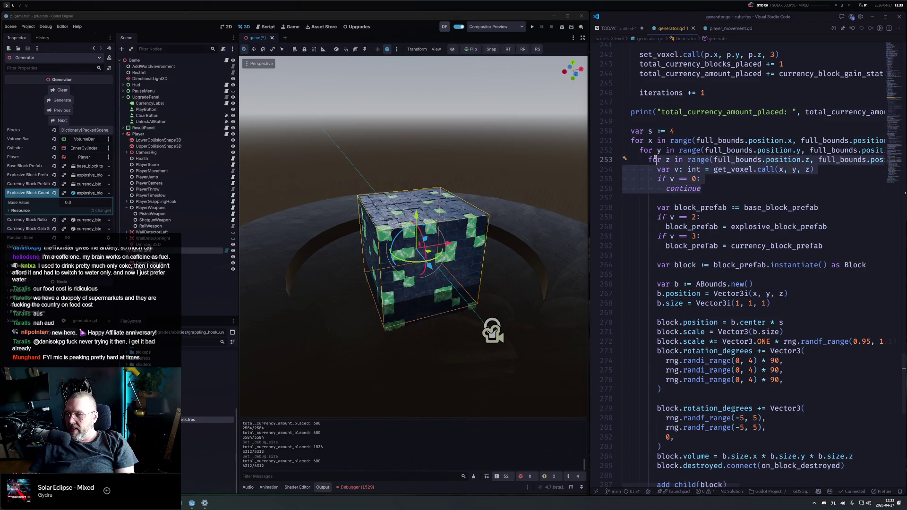
{"action": "left_click", "coordinate": [725, 188]}
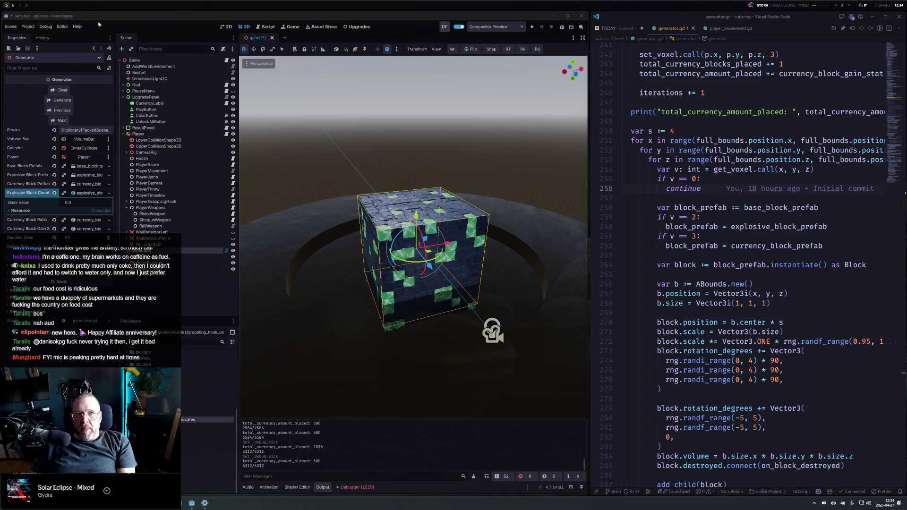
{"action": "left_click", "coordinate": [20, 6]}
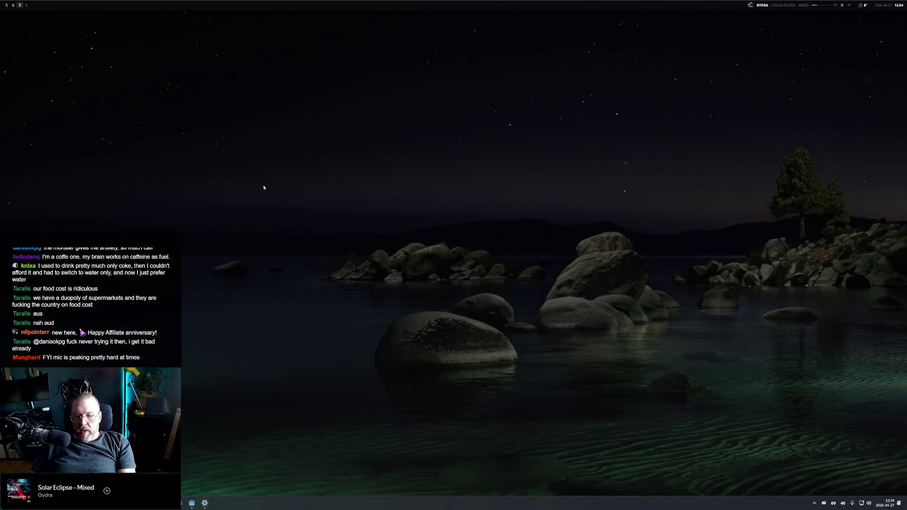
Launch Adobe Photoshop 2026 from the app launcher by searching 'pho'
{"action": "key", "text": "alt+space"}
{"action": "type", "text": "pho"}
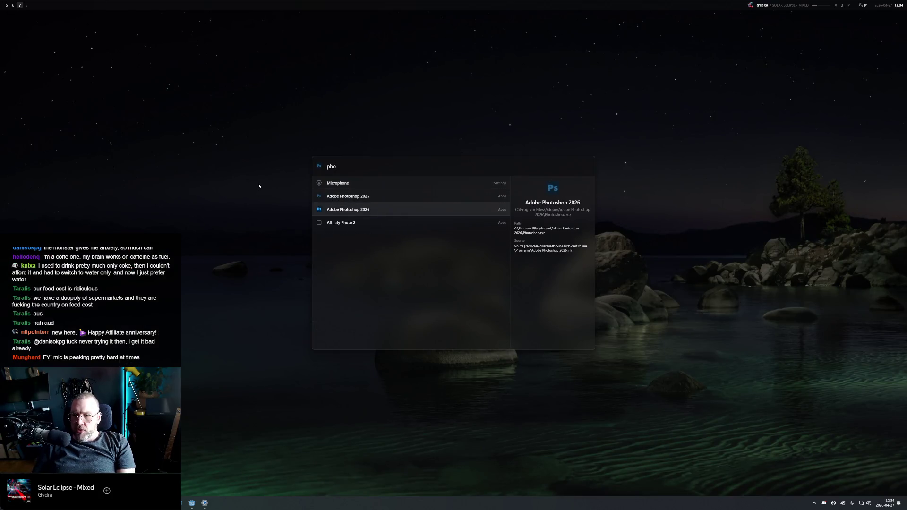
{"action": "key", "text": "Return"}
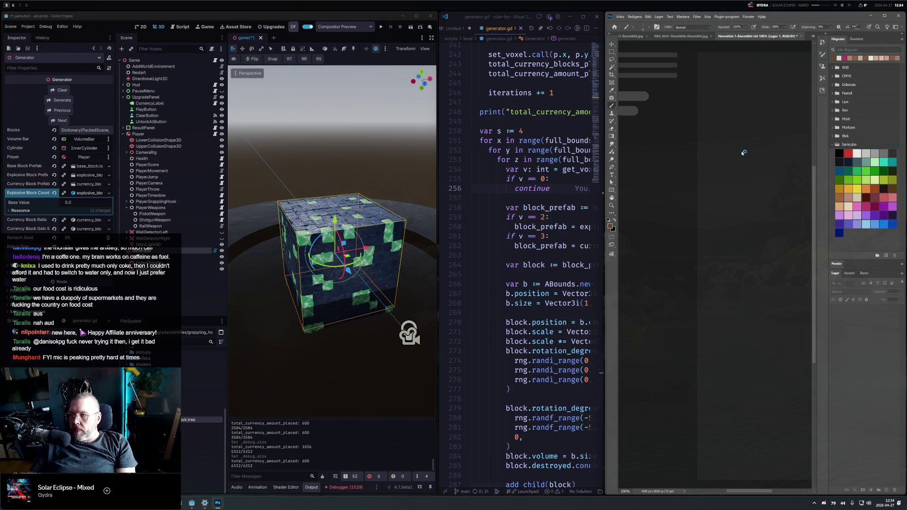
Move the Photoshop window to an empty workspace and switch to it
{"action": "key", "text": "super+space"}
{"action": "key", "text": "super+Tab"}
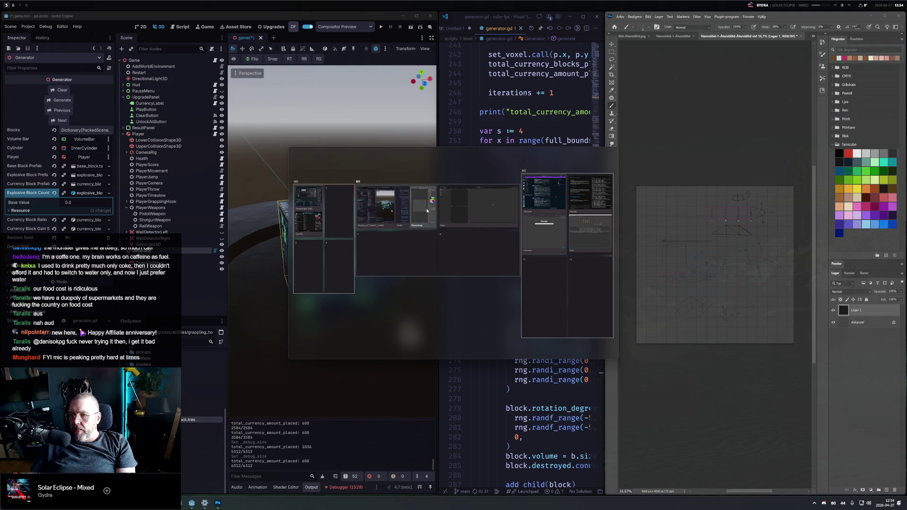
{"action": "left_click_drag", "start_coordinate": [427, 206], "coordinate": [408, 251]}
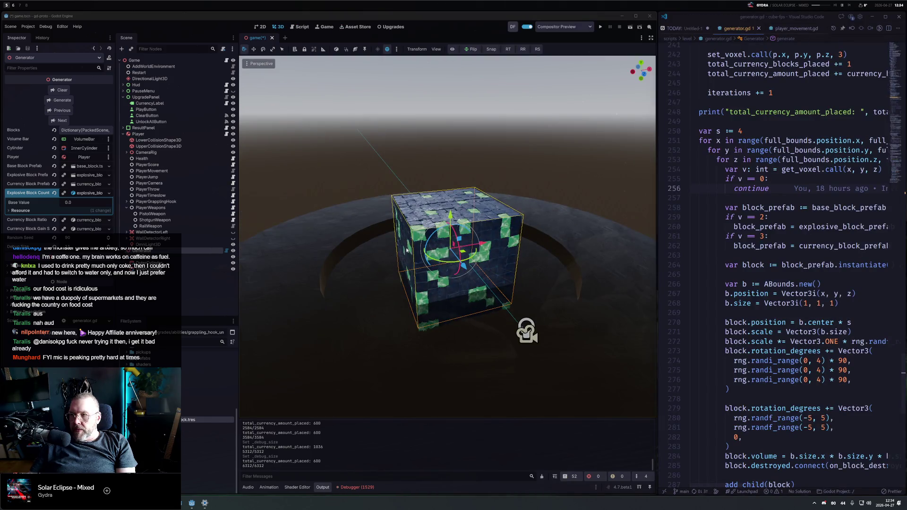
{"action": "key", "text": "super+Tab"}
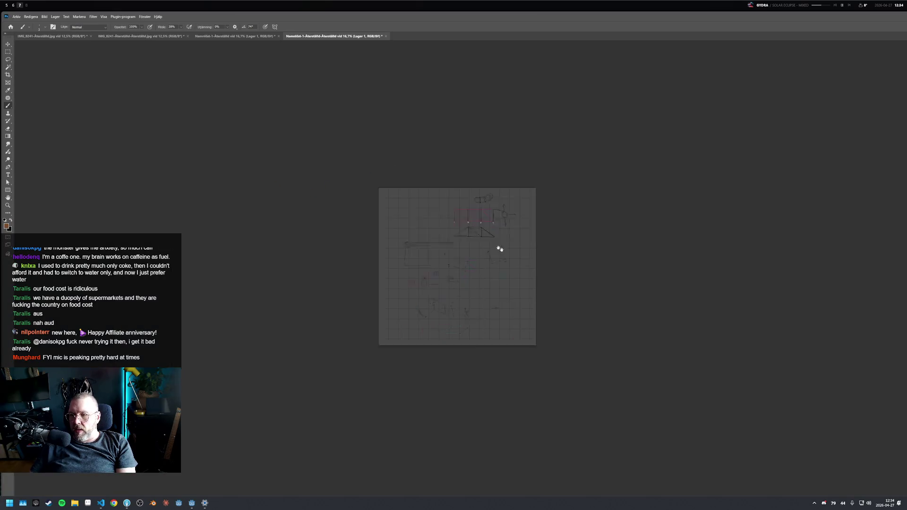
Maximise the window, hide the old sketch layer and add a new empty layer
{"action": "key", "text": "h"}
{"action": "mouse_move", "coordinate": [439, 221]}
{"action": "left_mouse_down"}
{"action": "mouse_move", "coordinate": [510, 229]}
{"action": "mouse_move", "coordinate": [499, 230]}
{"action": "mouse_move", "coordinate": [526, 241]}
{"action": "mouse_move", "coordinate": [641, 203]}
{"action": "left_mouse_up"}
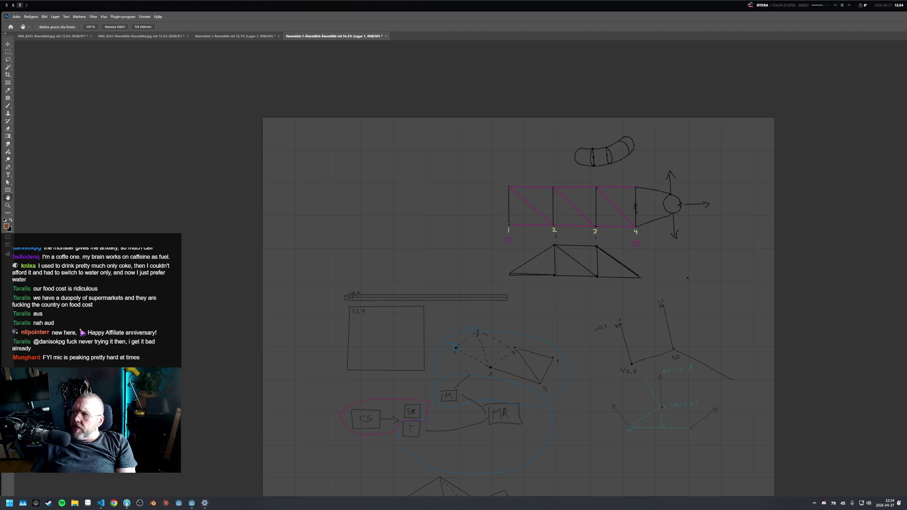
{"action": "mouse_move", "coordinate": [898, 65]}
{"action": "left_mouse_down"}
{"action": "mouse_move", "coordinate": [789, 65]}
{"action": "mouse_move", "coordinate": [826, 64]}
{"action": "left_mouse_up"}
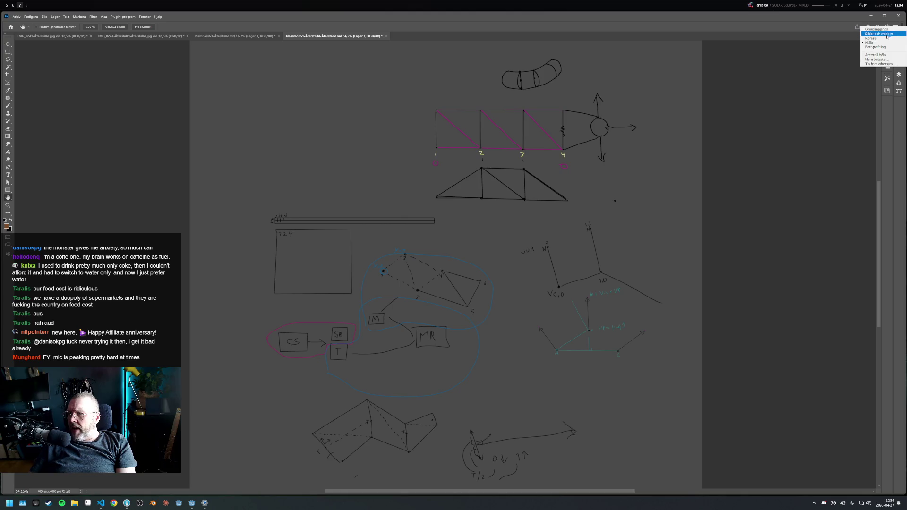
{"action": "left_click", "coordinate": [887, 29]}
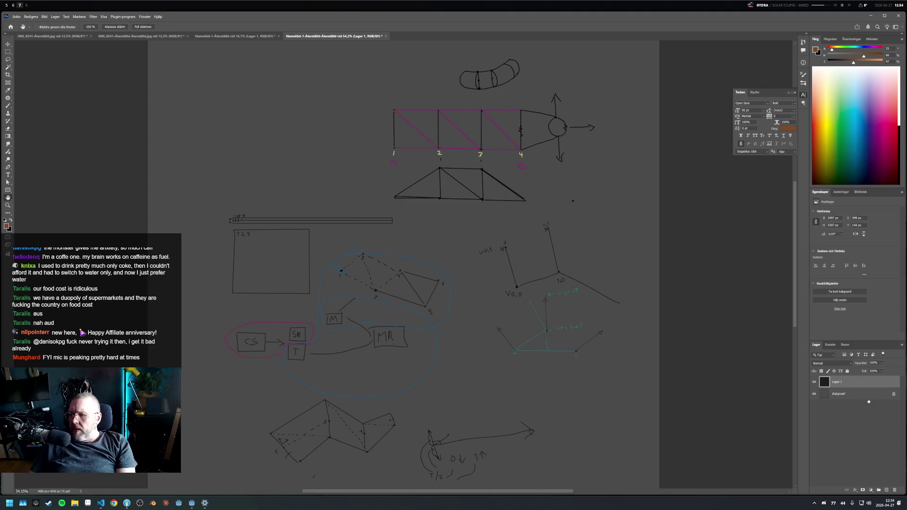
{"action": "left_click", "coordinate": [814, 382]}
{"action": "left_click", "coordinate": [887, 490]}
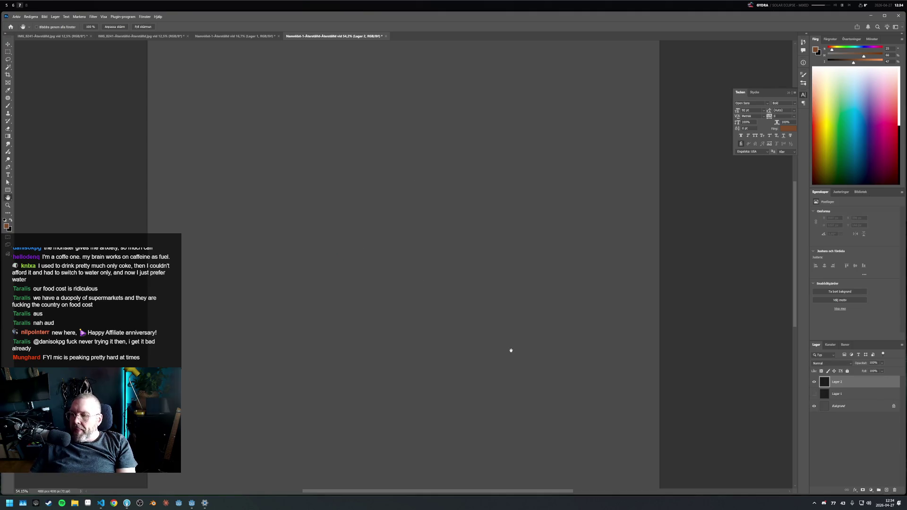
Brush three black grid lines and dismiss the clone source error
{"action": "key", "text": "b"}
{"action": "scroll", "coordinate": [310, 185], "scroll_direction": "up", "scroll_amount": 3}
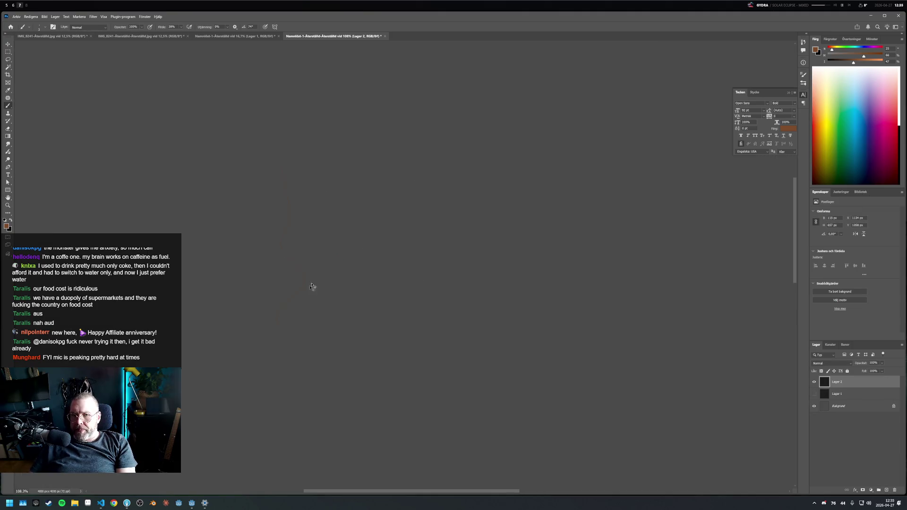
{"action": "key", "text": "x"}
{"action": "left_click_drag", "start_coordinate": [325, 171], "coordinate": [301, 325]}
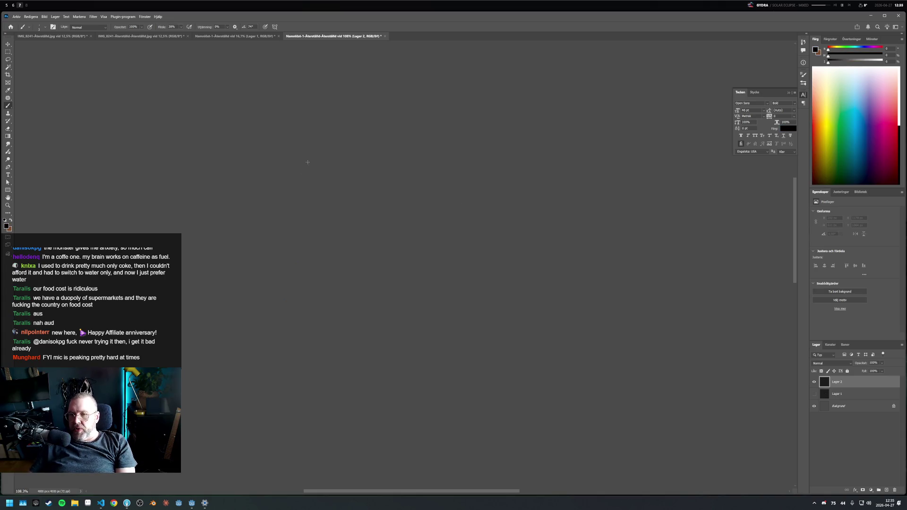
{"action": "mouse_move", "coordinate": [258, 136]}
{"action": "left_mouse_down"}
{"action": "mouse_move", "coordinate": [473, 139]}
{"action": "mouse_move", "coordinate": [465, 313]}
{"action": "mouse_move", "coordinate": [262, 311]}
{"action": "left_mouse_up"}
{"action": "left_click_drag", "start_coordinate": [285, 188], "coordinate": [278, 309]}
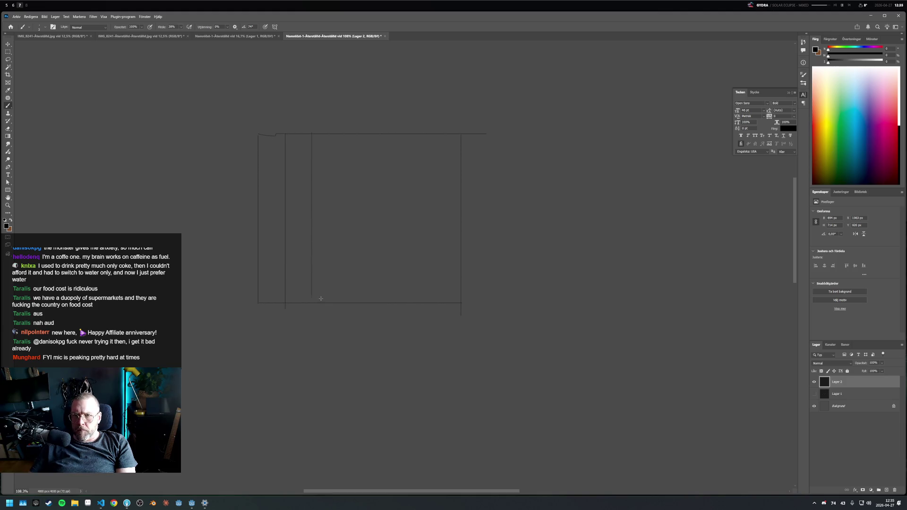
{"action": "key", "text": "s"}
{"action": "left_click", "coordinate": [338, 331]}
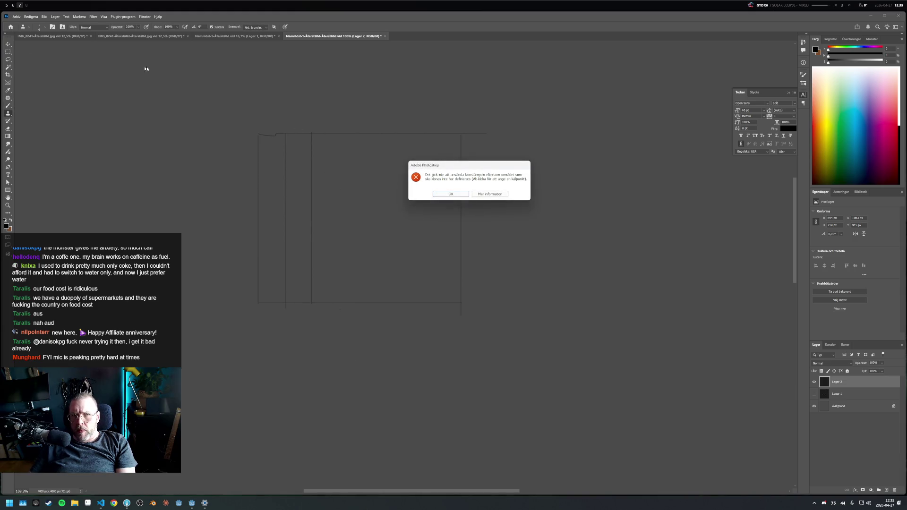
{"action": "left_click", "coordinate": [454, 193]}
Duplicate the drawn lines and rotate the copy horizontal onto the grid with Free Transform
{"action": "left_click", "coordinate": [9, 52]}
{"action": "mouse_move", "coordinate": [265, 128]}
{"action": "left_mouse_down"}
{"action": "mouse_move", "coordinate": [320, 266]}
{"action": "mouse_move", "coordinate": [446, 271]}
{"action": "left_mouse_up"}
{"action": "left_click_drag", "start_coordinate": [186, 101], "coordinate": [419, 346]}
{"action": "left_click_drag", "start_coordinate": [369, 246], "coordinate": [330, 244]}
{"action": "key", "text": "ctrl+t"}
{"action": "mouse_move", "coordinate": [402, 359]}
{"action": "left_mouse_down"}
{"action": "mouse_move", "coordinate": [470, 348]}
{"action": "mouse_move", "coordinate": [454, 376]}
{"action": "mouse_move", "coordinate": [400, 382]}
{"action": "mouse_move", "coordinate": [480, 364]}
{"action": "mouse_move", "coordinate": [505, 326]}
{"action": "mouse_move", "coordinate": [506, 298]}
{"action": "left_mouse_up"}
{"action": "mouse_move", "coordinate": [328, 234]}
{"action": "left_mouse_down"}
{"action": "mouse_move", "coordinate": [384, 192]}
{"action": "mouse_move", "coordinate": [364, 188]}
{"action": "left_mouse_up"}
{"action": "key", "text": "Return"}
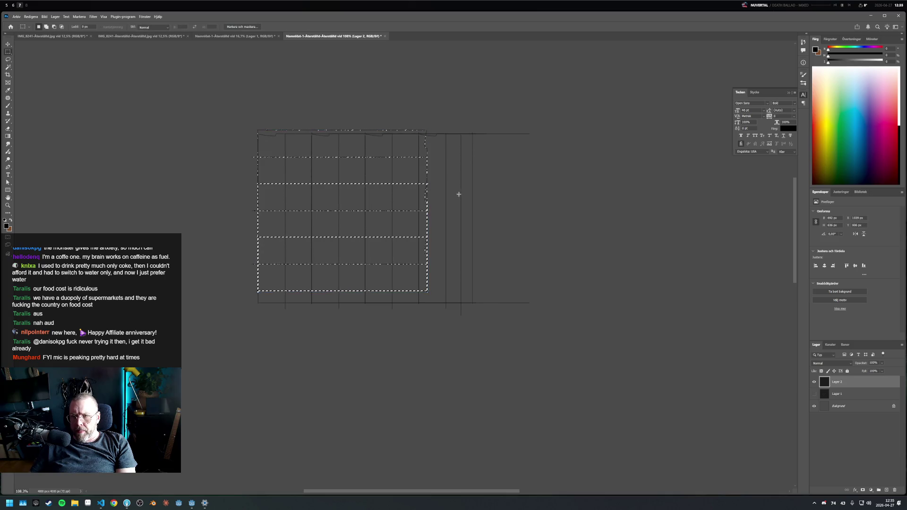
Delete the overhanging lines to the right, top and bottom, then centre the grid in view
{"action": "key", "text": "b"}
{"action": "key", "text": "m"}
{"action": "key", "text": "ctrl+d"}
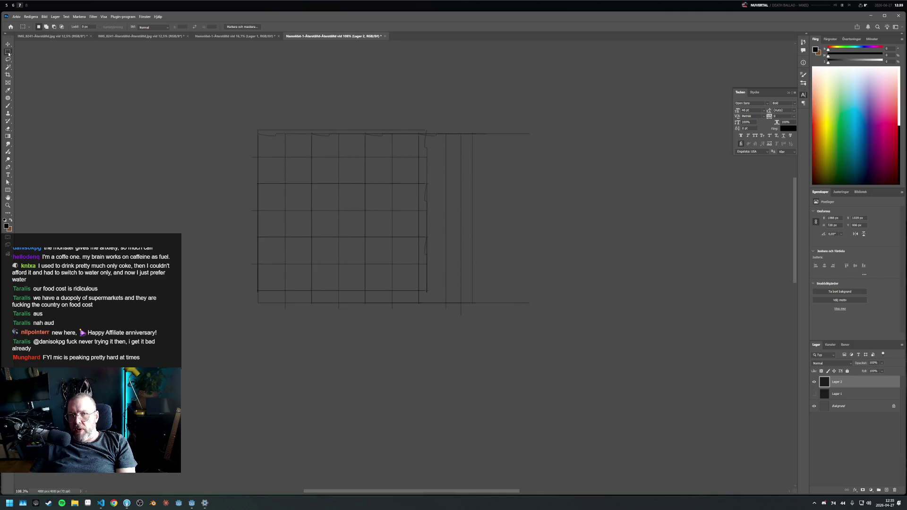
{"action": "left_click_drag", "start_coordinate": [645, 100], "coordinate": [420, 356]}
{"action": "key", "text": "Delete"}
{"action": "left_click_drag", "start_coordinate": [185, 54], "coordinate": [478, 131]}
{"action": "mouse_move", "coordinate": [478, 366]}
{"action": "left_mouse_down"}
{"action": "mouse_move", "coordinate": [205, 306]}
{"action": "mouse_move", "coordinate": [203, 293]}
{"action": "left_mouse_up"}
{"action": "key", "text": "Delete"}
{"action": "key", "text": "ctrl+d"}
{"action": "scroll", "coordinate": [384, 178], "scroll_direction": "up", "scroll_amount": 5}
{"action": "left_click_drag", "start_coordinate": [366, 178], "coordinate": [512, 128]}
On a new layer, paint a magenta block and two black blocks in the grid
{"action": "left_click", "coordinate": [886, 490]}
{"action": "key", "text": "b"}
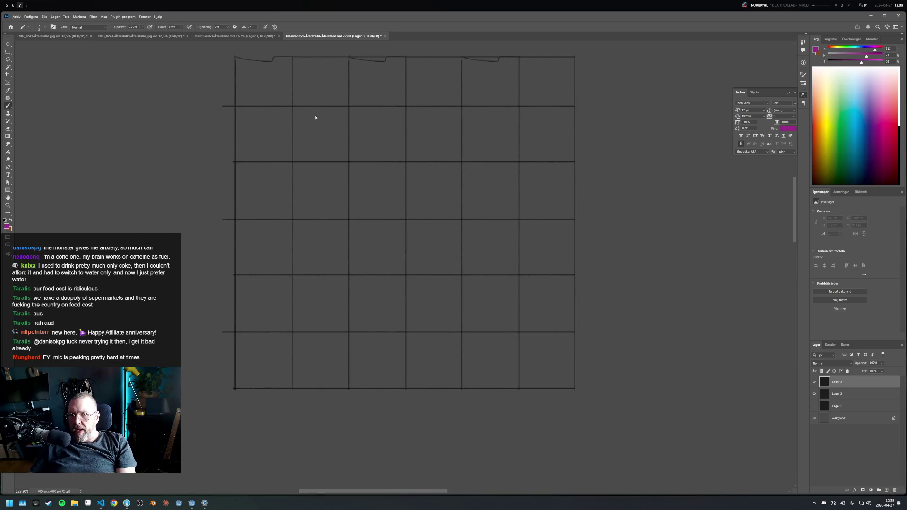
{"action": "mouse_move", "coordinate": [330, 129]}
{"action": "left_mouse_down"}
{"action": "mouse_move", "coordinate": [345, 122]}
{"action": "mouse_move", "coordinate": [324, 132]}
{"action": "mouse_move", "coordinate": [367, 134]}
{"action": "mouse_move", "coordinate": [371, 146]}
{"action": "left_mouse_up"}
{"action": "left_click", "coordinate": [832, 182]}
{"action": "mouse_move", "coordinate": [375, 75]}
{"action": "left_mouse_down"}
{"action": "mouse_move", "coordinate": [392, 82]}
{"action": "mouse_move", "coordinate": [328, 71]}
{"action": "mouse_move", "coordinate": [298, 77]}
{"action": "left_mouse_up"}
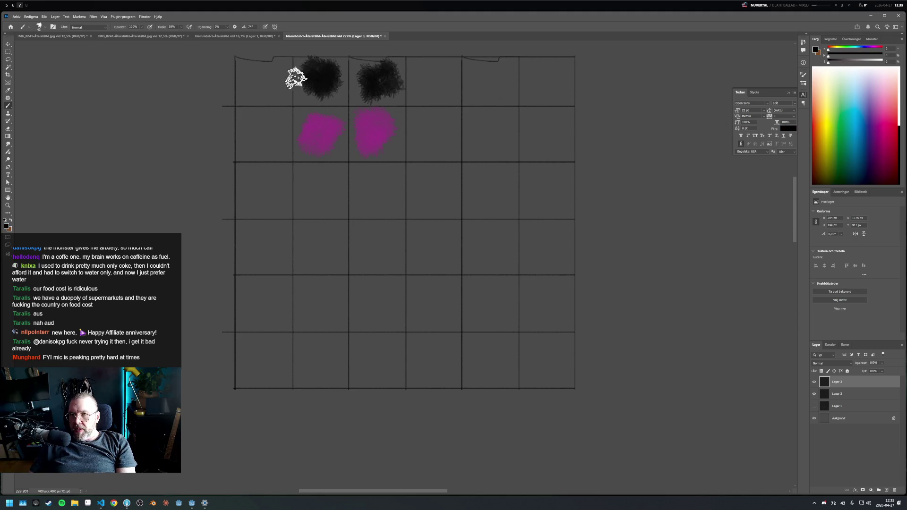
{"action": "mouse_move", "coordinate": [263, 135]}
{"action": "left_mouse_down"}
{"action": "mouse_move", "coordinate": [260, 126]}
{"action": "mouse_move", "coordinate": [283, 135]}
{"action": "left_mouse_up"}
Paint a green block in the third row, then undo the round blob
{"action": "left_click", "coordinate": [845, 120]}
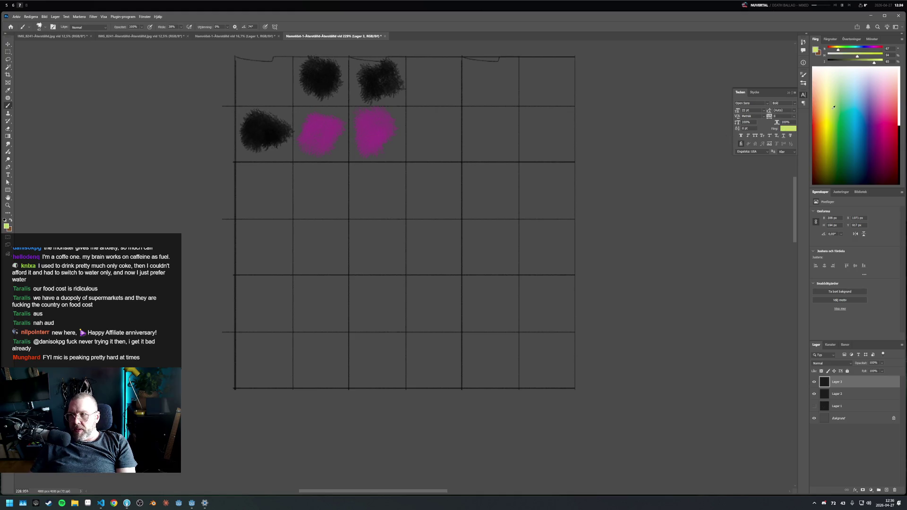
{"action": "mouse_move", "coordinate": [331, 189]}
{"action": "left_mouse_down"}
{"action": "mouse_move", "coordinate": [310, 196]}
{"action": "mouse_move", "coordinate": [334, 194]}
{"action": "mouse_move", "coordinate": [314, 196]}
{"action": "mouse_move", "coordinate": [331, 182]}
{"action": "mouse_move", "coordinate": [385, 194]}
{"action": "mouse_move", "coordinate": [369, 179]}
{"action": "mouse_move", "coordinate": [381, 196]}
{"action": "left_mouse_up"}
{"action": "key", "text": "ctrl+z"}
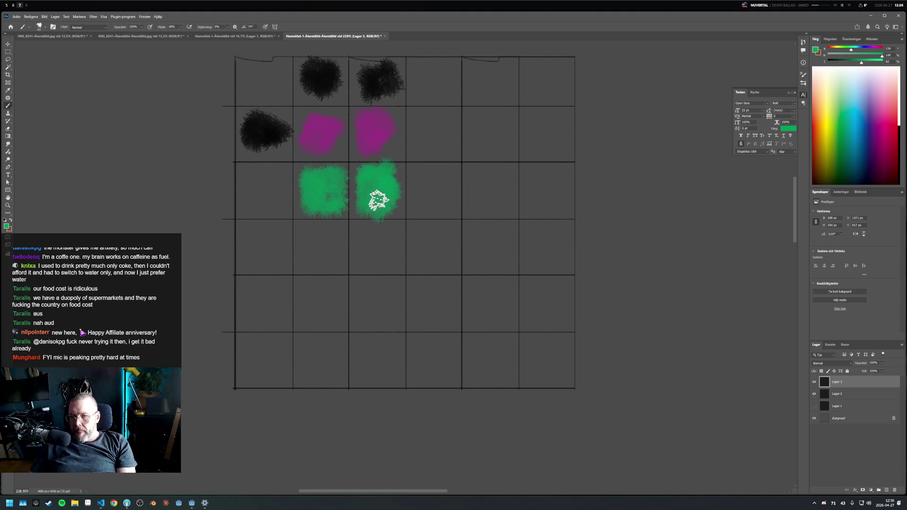
{"action": "scroll", "coordinate": [405, 192], "scroll_direction": "up", "scroll_amount": 5}
{"action": "scroll", "coordinate": [405, 191], "scroll_direction": "down", "scroll_amount": 6}
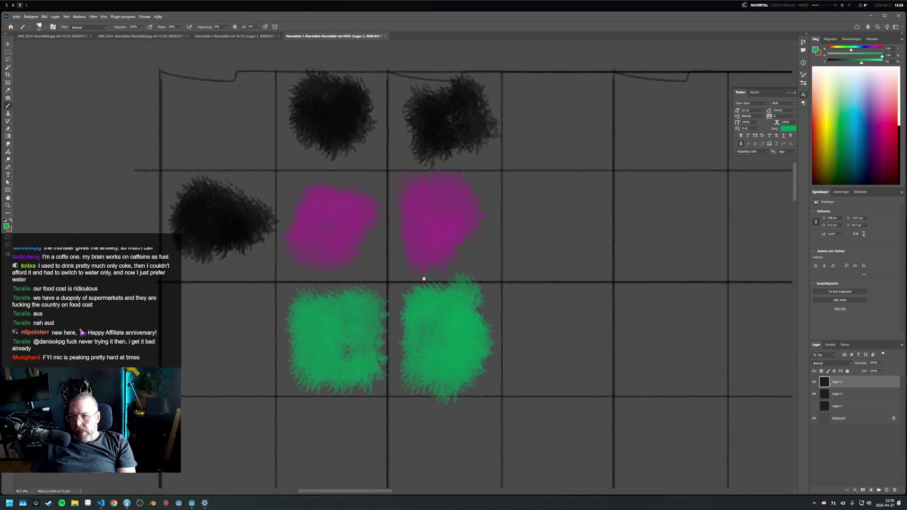
{"action": "scroll", "coordinate": [377, 221], "scroll_direction": "down", "scroll_amount": 2}
{"action": "scroll", "coordinate": [376, 213], "scroll_direction": "up", "scroll_amount": 2}
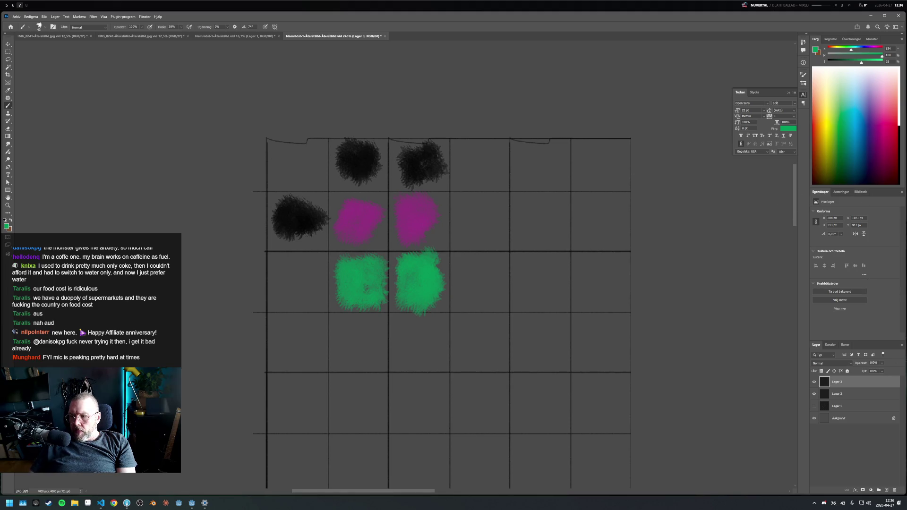
Add annotation layer Lager 4, then hide it and return to Lager 3 at full opacity
{"action": "left_click_drag", "start_coordinate": [879, 371], "coordinate": [873, 371]}
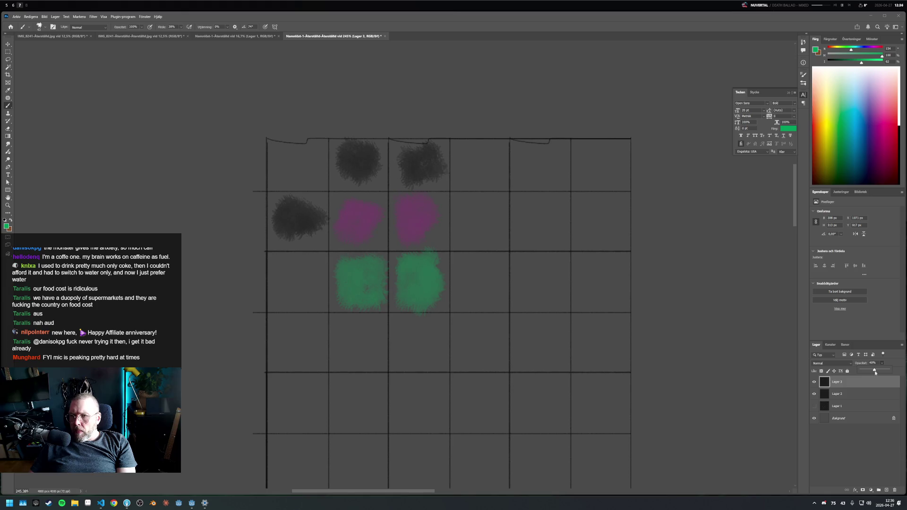
{"action": "left_click", "coordinate": [886, 491]}
{"action": "left_click_drag", "start_coordinate": [851, 50], "coordinate": [874, 62]}
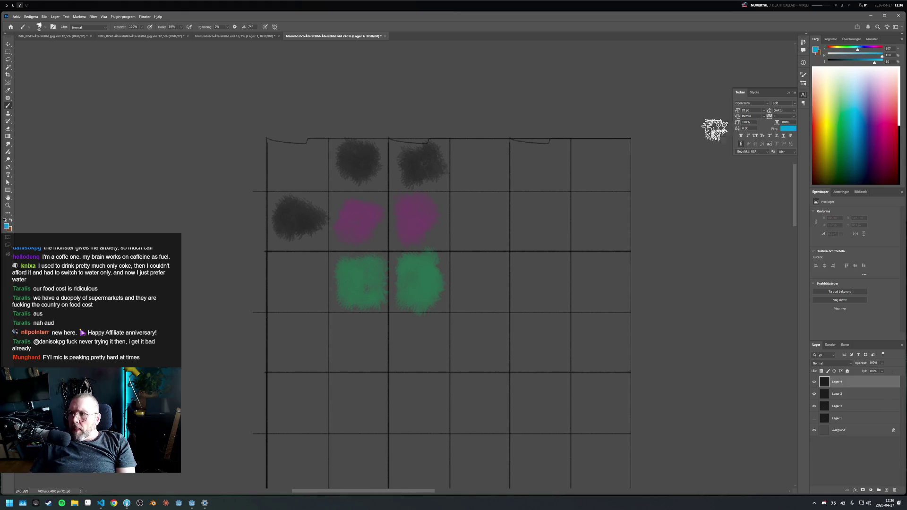
{"action": "left_click_drag", "start_coordinate": [286, 158], "coordinate": [308, 169]}
{"action": "key", "text": "ctrl+z"}
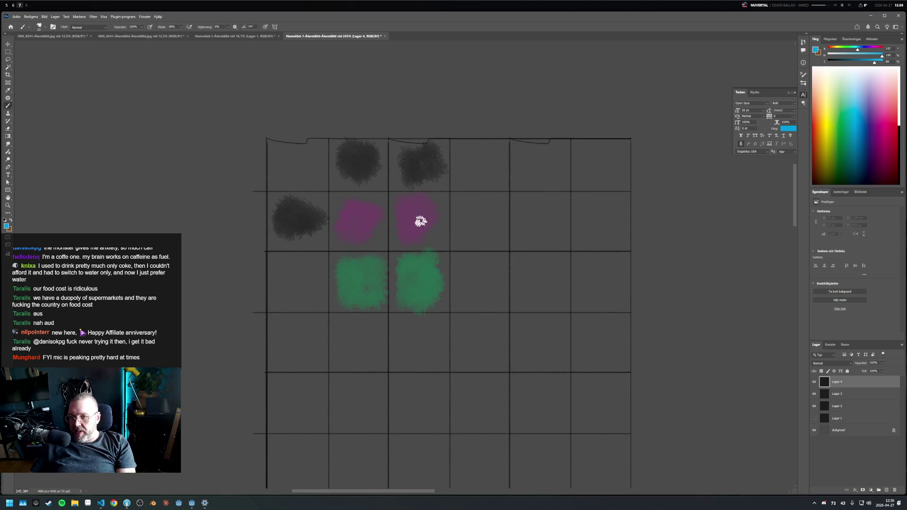
{"action": "left_click", "coordinate": [814, 382]}
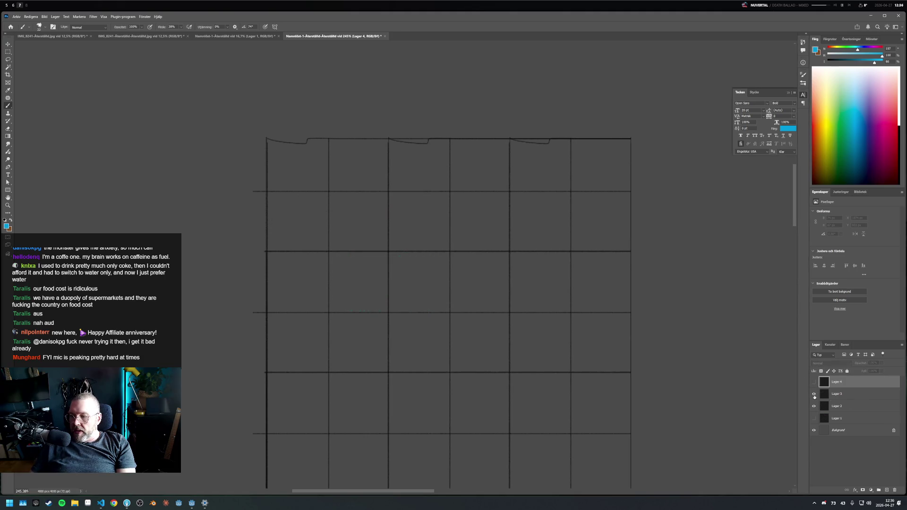
{"action": "left_click", "coordinate": [837, 394]}
{"action": "left_click_drag", "start_coordinate": [880, 366], "coordinate": [900, 366]}
{"action": "mouse_move", "coordinate": [345, 202]}
{"action": "left_mouse_down"}
{"action": "mouse_move", "coordinate": [376, 212]}
{"action": "mouse_move", "coordinate": [375, 237]}
{"action": "mouse_move", "coordinate": [349, 203]}
{"action": "mouse_move", "coordinate": [431, 237]}
{"action": "mouse_move", "coordinate": [410, 202]}
{"action": "mouse_move", "coordinate": [437, 219]}
{"action": "mouse_move", "coordinate": [370, 229]}
{"action": "mouse_move", "coordinate": [371, 241]}
{"action": "mouse_move", "coordinate": [347, 235]}
{"action": "mouse_move", "coordinate": [362, 193]}
{"action": "mouse_move", "coordinate": [435, 239]}
{"action": "mouse_move", "coordinate": [397, 203]}
{"action": "left_mouse_up"}
{"action": "key", "text": "ctrl+z"}
Paint a green block and a black block into the fourth-column cells using sampled colours
{"action": "left_click", "coordinate": [366, 153], "text": "alt"}
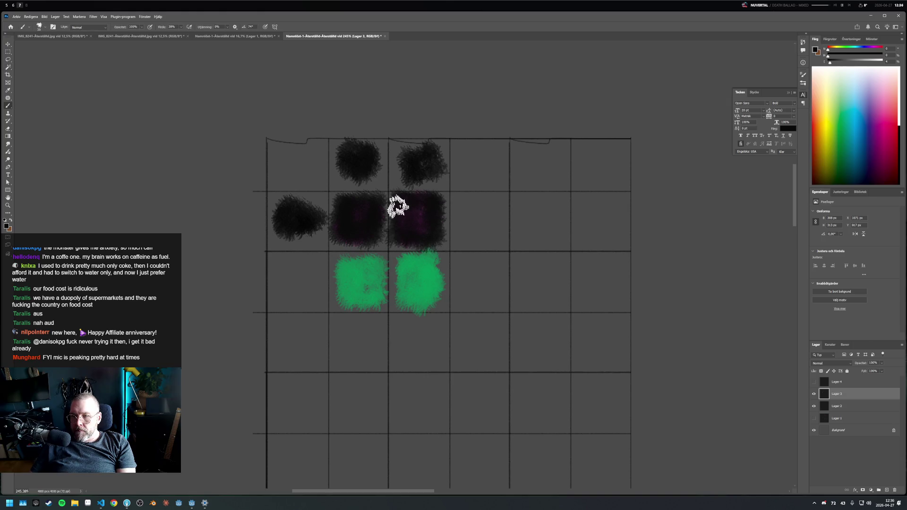
{"action": "left_click", "coordinate": [436, 253], "text": "alt"}
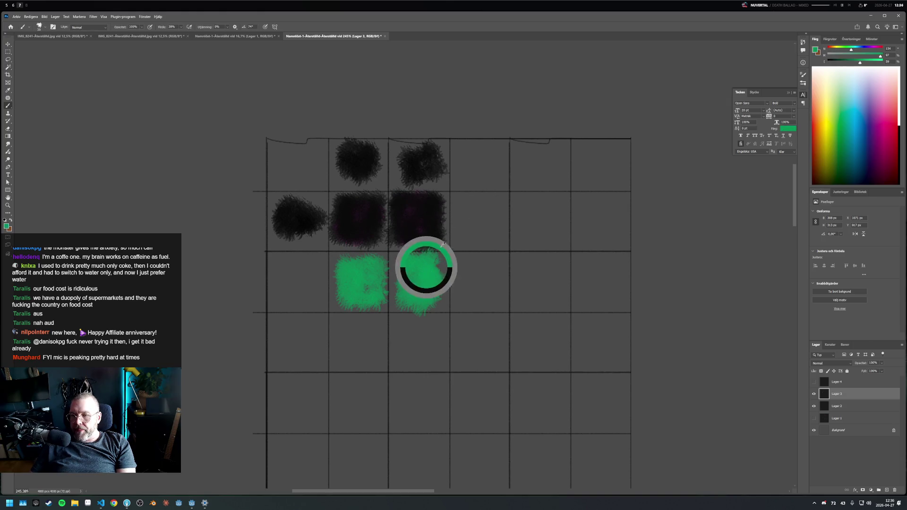
{"action": "mouse_move", "coordinate": [462, 203]}
{"action": "left_mouse_down"}
{"action": "mouse_move", "coordinate": [463, 233]}
{"action": "mouse_move", "coordinate": [494, 225]}
{"action": "mouse_move", "coordinate": [474, 215]}
{"action": "mouse_move", "coordinate": [480, 222]}
{"action": "left_mouse_up"}
{"action": "left_click", "coordinate": [429, 152], "text": "alt"}
{"action": "mouse_move", "coordinate": [457, 144]}
{"action": "left_mouse_down"}
{"action": "mouse_move", "coordinate": [492, 182]}
{"action": "mouse_move", "coordinate": [486, 148]}
{"action": "mouse_move", "coordinate": [489, 176]}
{"action": "mouse_move", "coordinate": [477, 157]}
{"action": "left_mouse_up"}
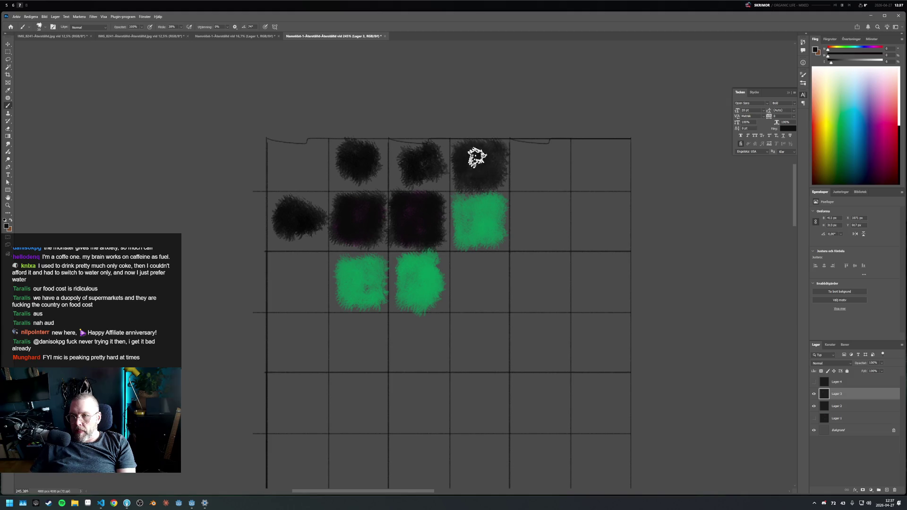
Show Lager 4 again and pick blue as the paint colour
{"action": "left_click", "coordinate": [841, 378]}
{"action": "left_click", "coordinate": [814, 383]}
{"action": "left_click", "coordinate": [863, 112]}
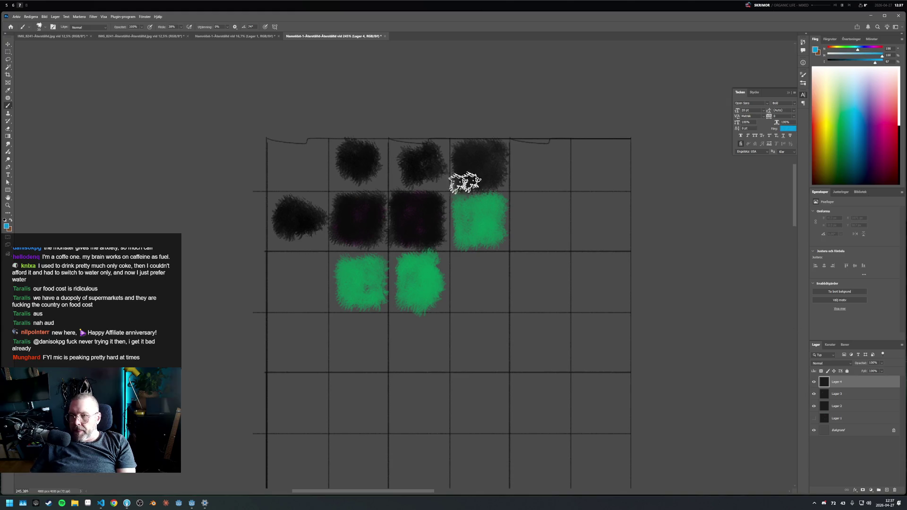
Dot a black block blue, draw a 28 px line along the top edge, and sketch a square above
{"action": "left_click_drag", "start_coordinate": [356, 160], "coordinate": [359, 160]}
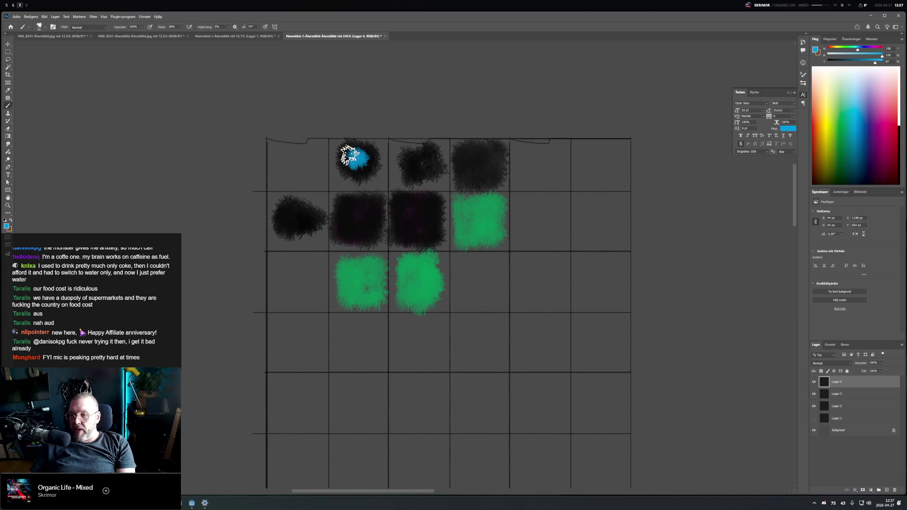
{"action": "right_click", "coordinate": [366, 124], "text": "alt"}
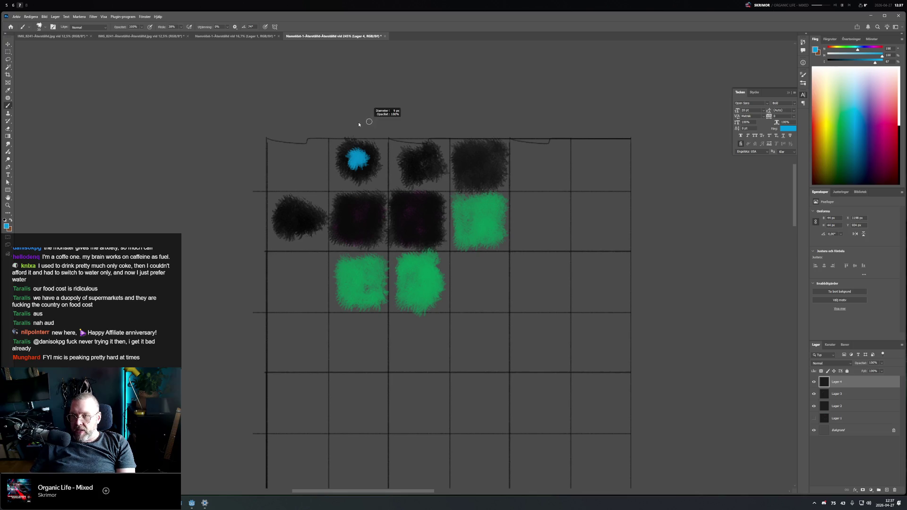
{"action": "mouse_move", "coordinate": [329, 137]}
{"action": "left_mouse_down"}
{"action": "mouse_move", "coordinate": [447, 138]}
{"action": "mouse_move", "coordinate": [448, 244]}
{"action": "mouse_move", "coordinate": [328, 248]}
{"action": "mouse_move", "coordinate": [327, 138]}
{"action": "mouse_move", "coordinate": [446, 141]}
{"action": "left_mouse_up"}
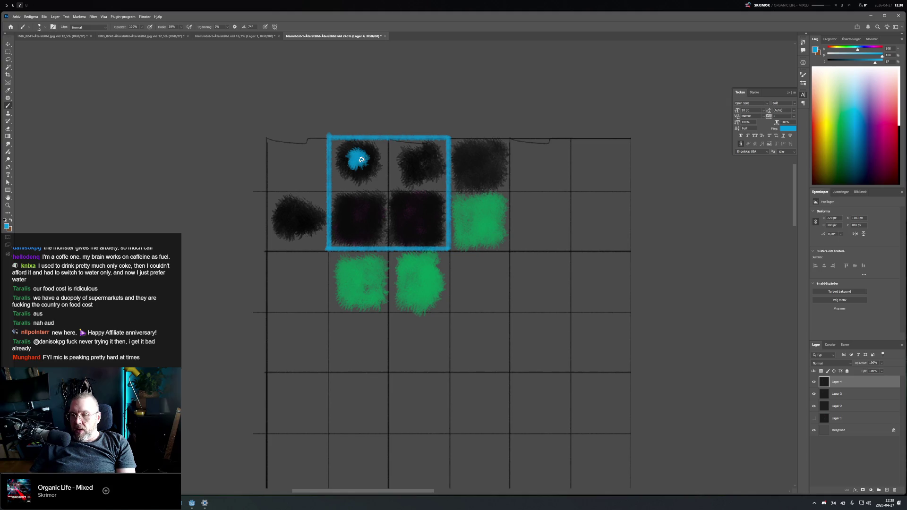
{"action": "mouse_move", "coordinate": [362, 160]}
{"action": "left_mouse_down"}
{"action": "mouse_move", "coordinate": [352, 155]}
{"action": "mouse_move", "coordinate": [363, 164]}
{"action": "left_mouse_up"}
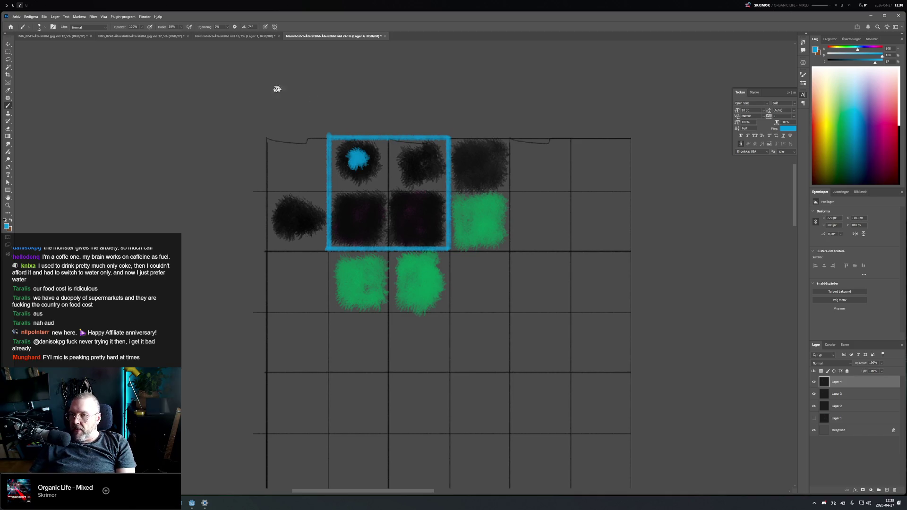
{"action": "mouse_move", "coordinate": [242, 58]}
{"action": "left_mouse_down"}
{"action": "mouse_move", "coordinate": [276, 65]}
{"action": "mouse_move", "coordinate": [247, 56]}
{"action": "left_mouse_up"}
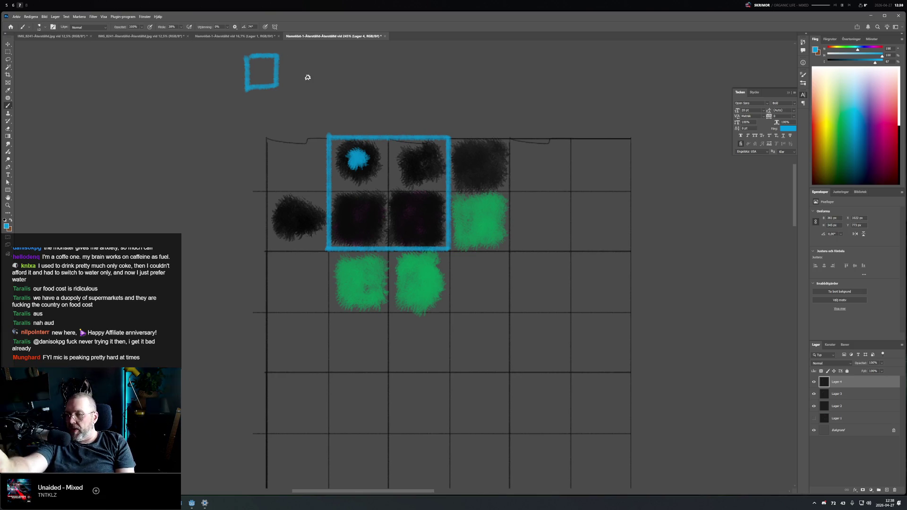
Replace the square with a small box diagram, add blue dots and spirals, and draw two arches
{"action": "key", "text": "ctrl+z"}
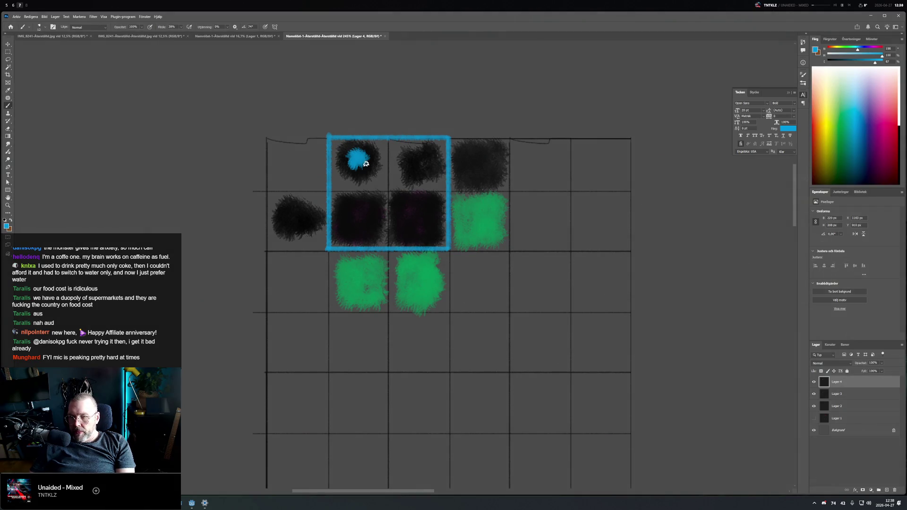
{"action": "mouse_move", "coordinate": [242, 58]}
{"action": "left_mouse_down"}
{"action": "mouse_move", "coordinate": [243, 88]}
{"action": "mouse_move", "coordinate": [244, 59]}
{"action": "mouse_move", "coordinate": [257, 89]}
{"action": "mouse_move", "coordinate": [289, 71]}
{"action": "left_mouse_up"}
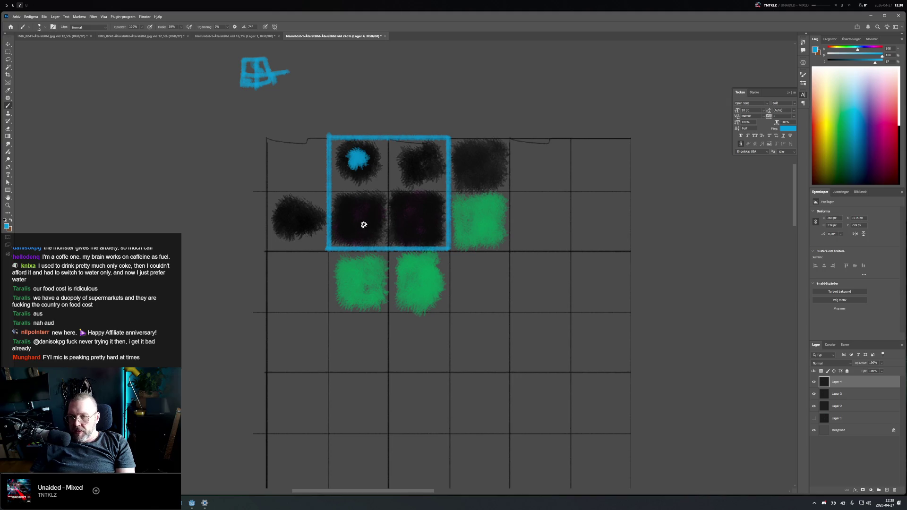
{"action": "left_click_drag", "start_coordinate": [421, 159], "coordinate": [418, 163]}
{"action": "left_click_drag", "start_coordinate": [364, 217], "coordinate": [360, 217]}
{"action": "left_click_drag", "start_coordinate": [418, 221], "coordinate": [415, 217]}
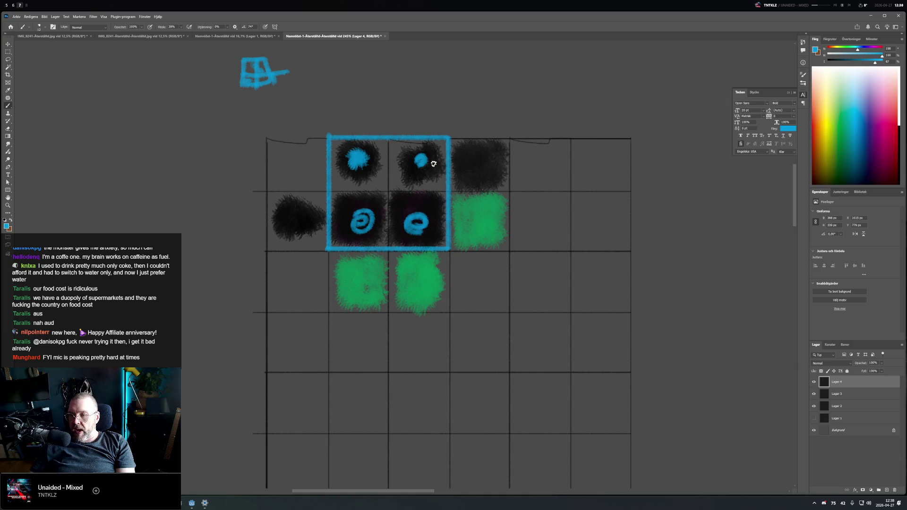
{"action": "mouse_move", "coordinate": [321, 134]}
{"action": "left_mouse_down"}
{"action": "mouse_move", "coordinate": [443, 135]}
{"action": "mouse_move", "coordinate": [482, 170]}
{"action": "mouse_move", "coordinate": [479, 163]}
{"action": "mouse_move", "coordinate": [547, 134]}
{"action": "mouse_move", "coordinate": [575, 189]}
{"action": "mouse_move", "coordinate": [577, 251]}
{"action": "mouse_move", "coordinate": [453, 252]}
{"action": "left_mouse_up"}
Extend the blue frame, X-mark three neighbouring cells, and box the top-right dark block
{"action": "mouse_move", "coordinate": [527, 151]}
{"action": "left_mouse_down"}
{"action": "mouse_move", "coordinate": [548, 173]}
{"action": "mouse_move", "coordinate": [528, 183]}
{"action": "left_mouse_up"}
{"action": "left_click_drag", "start_coordinate": [491, 206], "coordinate": [470, 238]}
{"action": "left_click_drag", "start_coordinate": [472, 208], "coordinate": [494, 239]}
{"action": "mouse_move", "coordinate": [552, 203]}
{"action": "left_mouse_down"}
{"action": "mouse_move", "coordinate": [529, 234]}
{"action": "mouse_move", "coordinate": [560, 241]}
{"action": "left_mouse_up"}
{"action": "mouse_move", "coordinate": [453, 138]}
{"action": "left_mouse_down"}
{"action": "mouse_move", "coordinate": [503, 195]}
{"action": "mouse_move", "coordinate": [507, 138]}
{"action": "left_mouse_up"}
{"action": "left_click_drag", "start_coordinate": [284, 57], "coordinate": [279, 70]}
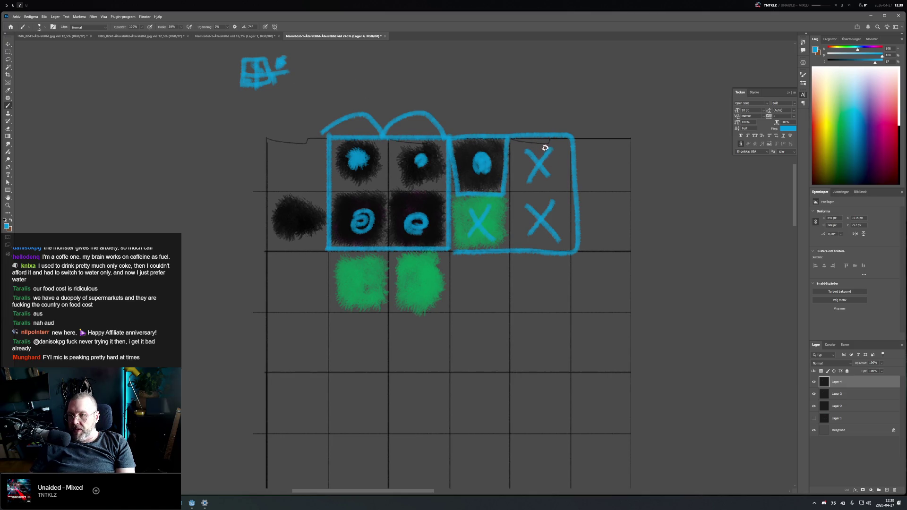
Delete all blue strokes on Lager 4, then undo trial blobs after a Clone Stamp error
{"action": "key", "text": "ctrl+a"}
{"action": "key", "text": "Delete"}
{"action": "key", "text": "ctrl+d"}
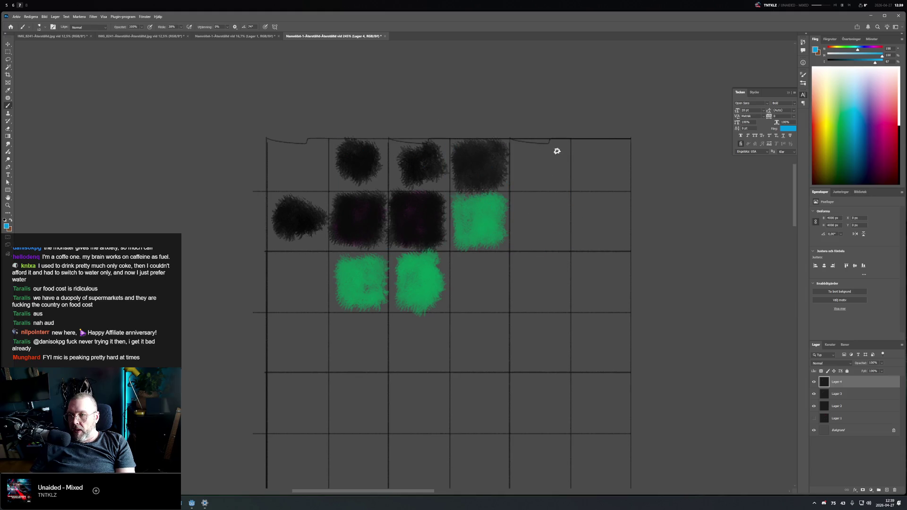
{"action": "left_click_drag", "start_coordinate": [530, 155], "coordinate": [548, 170]}
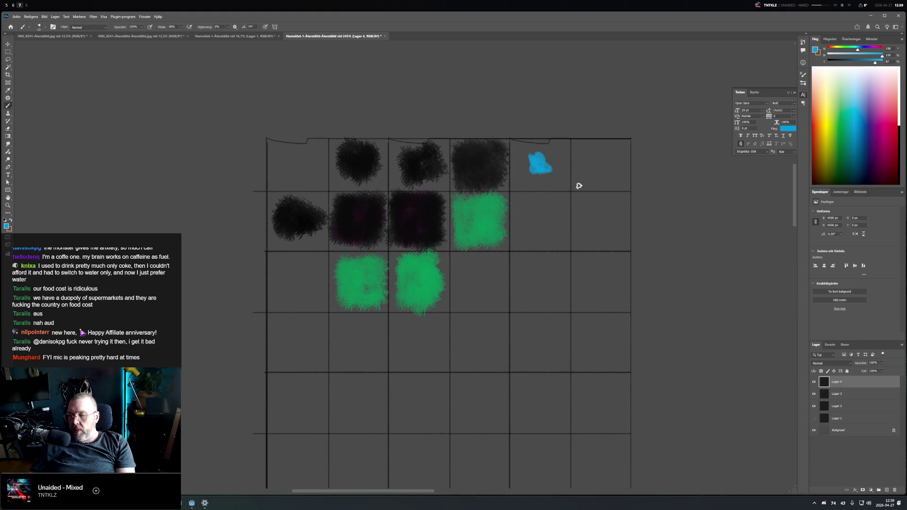
{"action": "left_click_drag", "start_coordinate": [603, 164], "coordinate": [596, 165]}
{"action": "key", "text": "s"}
{"action": "left_click", "coordinate": [646, 207]}
{"action": "key", "text": "Return"}
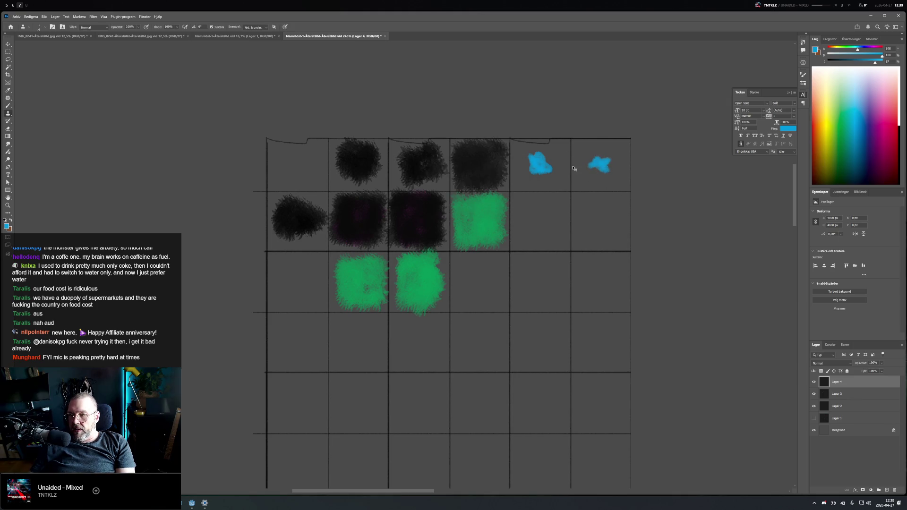
{"action": "key", "text": "ctrl+z"}
{"action": "key", "text": "ctrl+z"}
{"action": "key", "text": "ctrl+z"}
{"action": "key", "text": "b"}
{"action": "key", "text": "ctrl+shift+z"}
{"action": "key", "text": "ctrl+z"}
{"action": "key", "text": "ctrl+z"}
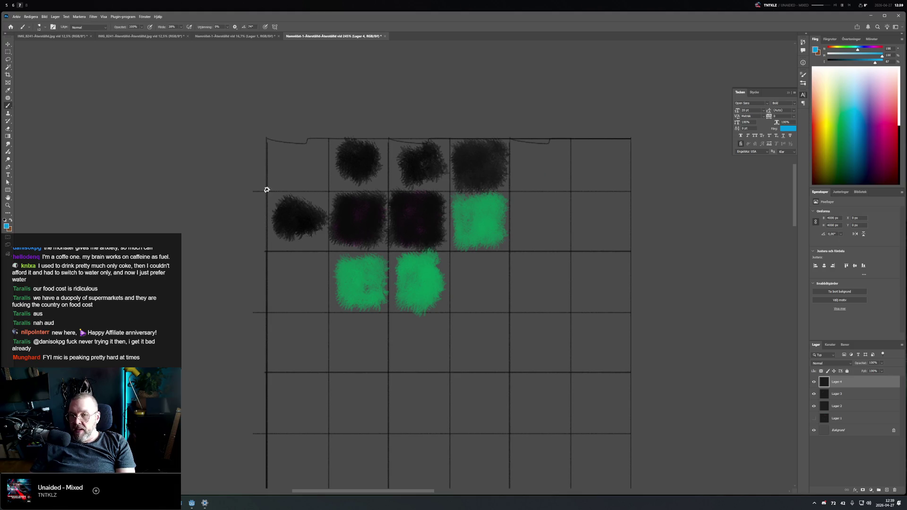
Sketch blue row lines, a small grid diagram and a box, then undo them after another Clone Stamp error
{"action": "mouse_move", "coordinate": [266, 192]}
{"action": "left_mouse_down"}
{"action": "mouse_move", "coordinate": [393, 191]}
{"action": "mouse_move", "coordinate": [387, 310]}
{"action": "mouse_move", "coordinate": [265, 306]}
{"action": "mouse_move", "coordinate": [266, 191]}
{"action": "mouse_move", "coordinate": [302, 222]}
{"action": "left_mouse_up"}
{"action": "left_click_drag", "start_coordinate": [358, 207], "coordinate": [357, 219]}
{"action": "mouse_move", "coordinate": [247, 55]}
{"action": "left_mouse_down"}
{"action": "mouse_move", "coordinate": [290, 70]}
{"action": "mouse_move", "coordinate": [240, 56]}
{"action": "mouse_move", "coordinate": [265, 98]}
{"action": "left_mouse_up"}
{"action": "mouse_move", "coordinate": [251, 74]}
{"action": "left_mouse_down"}
{"action": "mouse_move", "coordinate": [309, 73]}
{"action": "mouse_move", "coordinate": [280, 71]}
{"action": "left_mouse_up"}
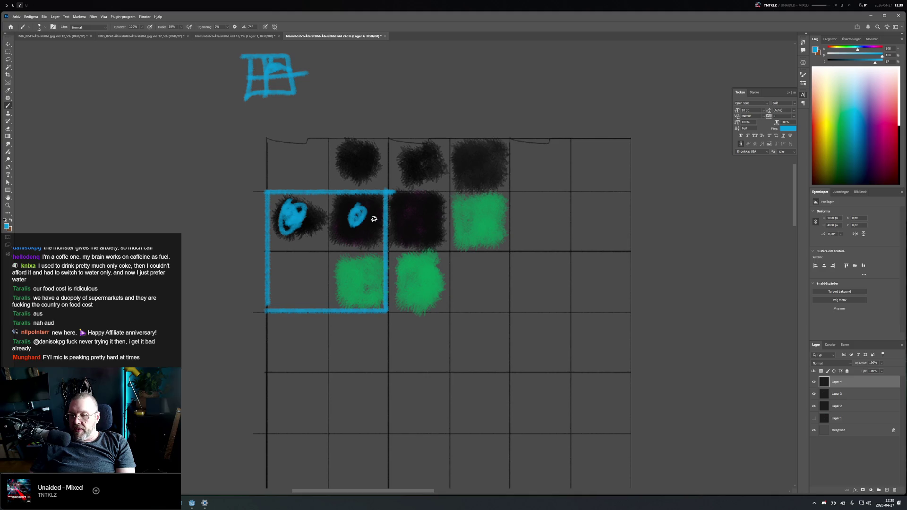
{"action": "left_click_drag", "start_coordinate": [269, 217], "coordinate": [326, 191]}
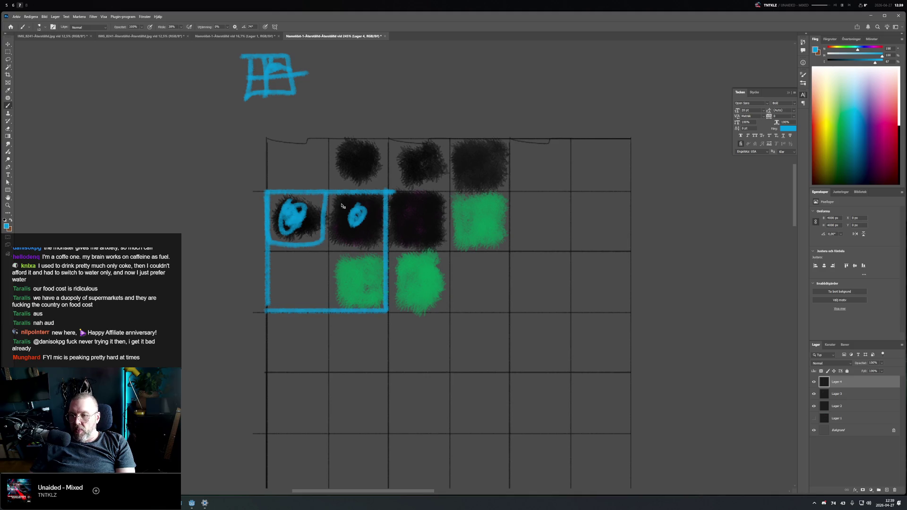
{"action": "key", "text": "s"}
{"action": "left_click", "coordinate": [237, 169]}
{"action": "key", "text": "Return"}
{"action": "key", "text": "ctrl+z"}
{"action": "key", "text": "b"}
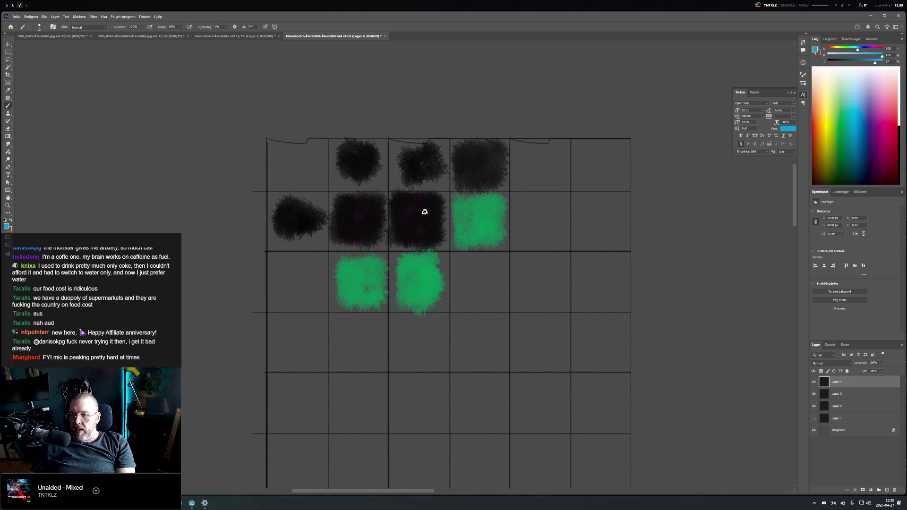
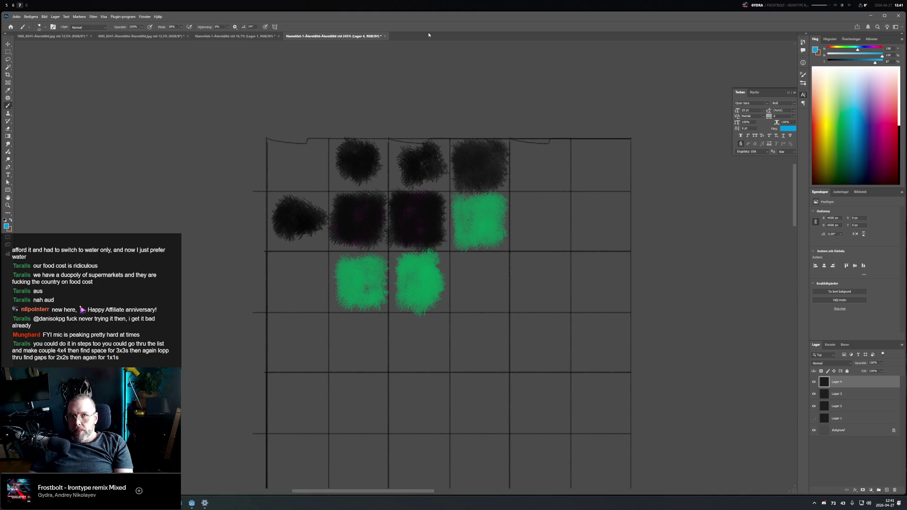
Leave Photoshop, pass through the Fork workspace, and land on the Godot and VS Code workspace
{"action": "key", "text": "super+d"}
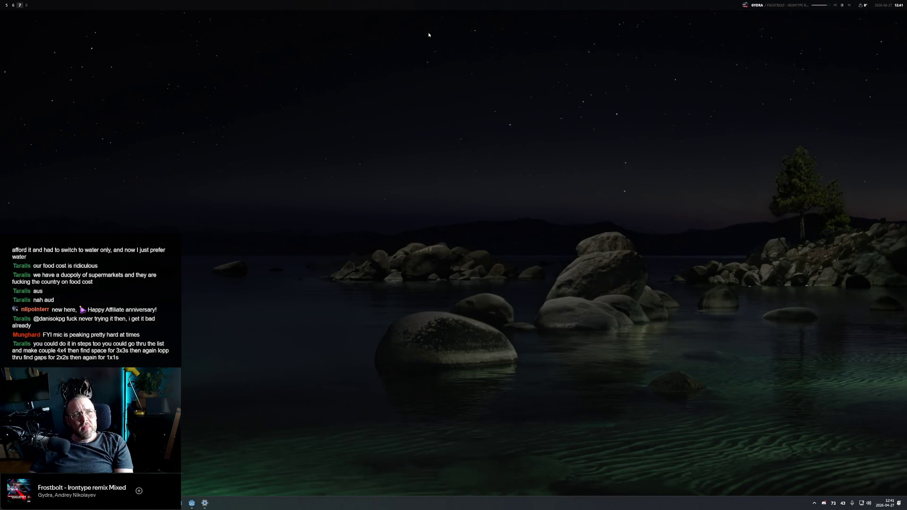
{"action": "key", "text": "alt+6"}
{"action": "key", "text": "alt+7"}
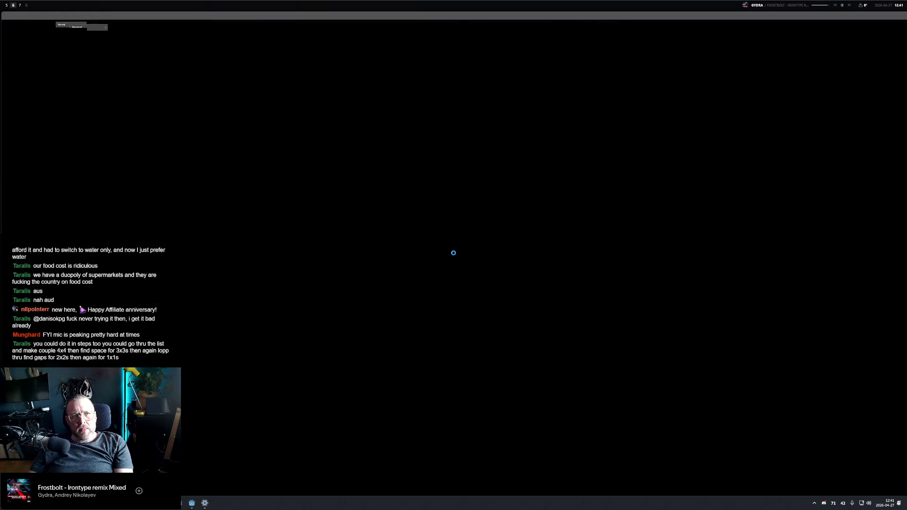
{"action": "key", "text": "super+d"}
{"action": "key", "text": "alt+7"}
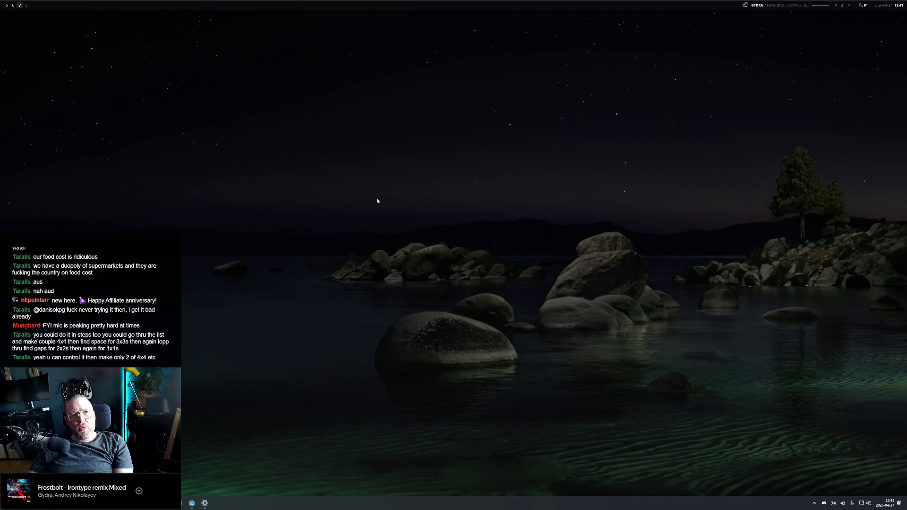
{"action": "key", "text": "alt+5"}
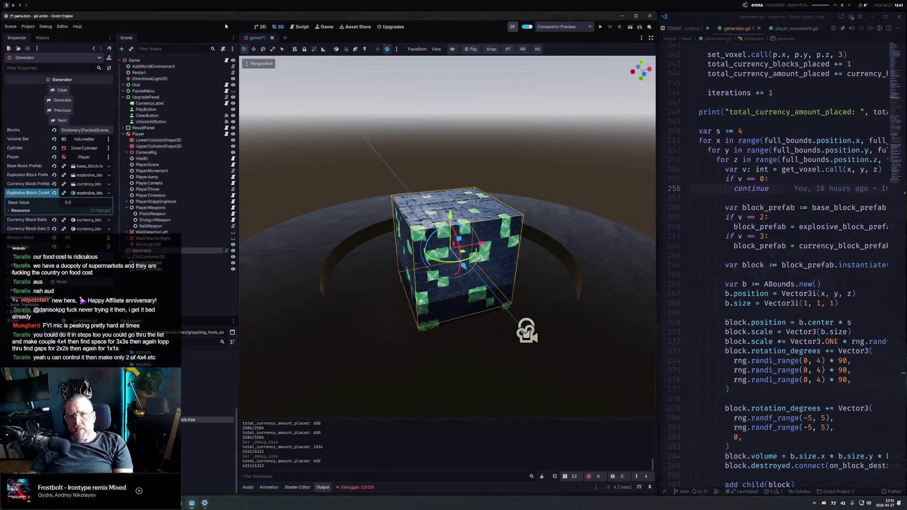
Widen VS Code beside Godot and focus the code at the block_prefab line
{"action": "key", "text": "super+ctrl+Left"}
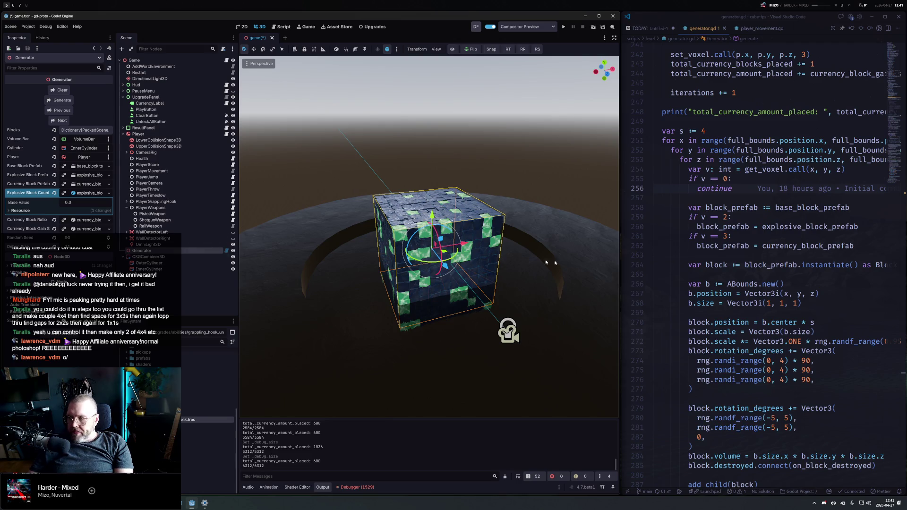
{"action": "left_click", "coordinate": [688, 208]}
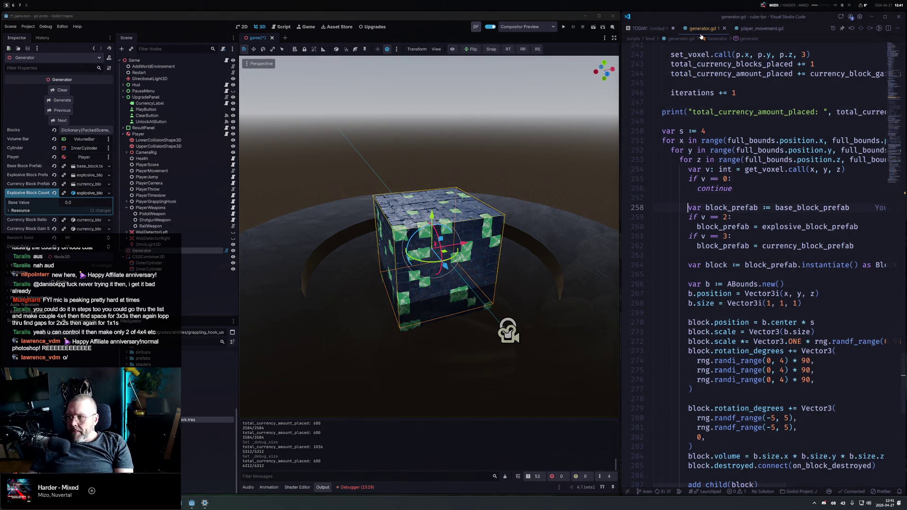
Duplicate the voxels declaration and rename the copy to handled_voxels
{"action": "left_click", "coordinate": [681, 189]}
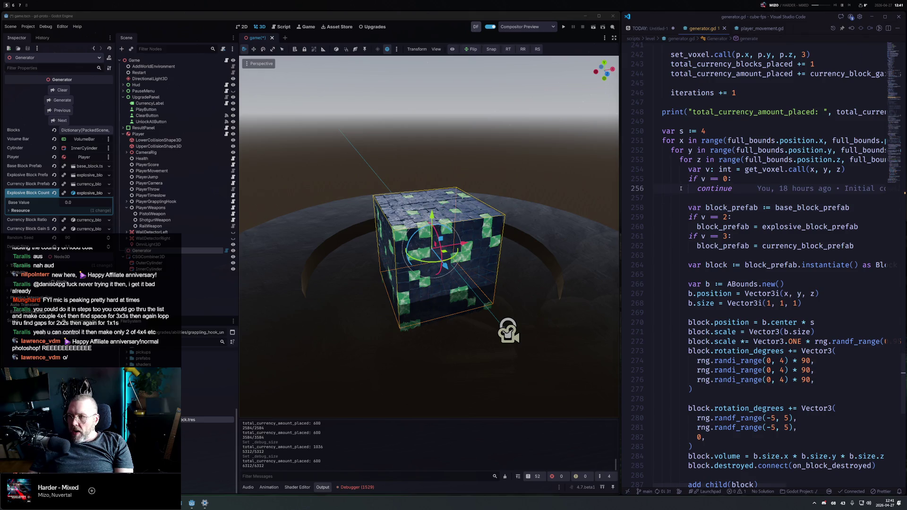
{"action": "scroll", "coordinate": [681, 189], "scroll_direction": "up", "scroll_amount": 10}
{"action": "scroll", "coordinate": [681, 189], "scroll_direction": "down", "scroll_amount": 1}
{"action": "scroll", "coordinate": [681, 188], "scroll_direction": "up", "scroll_amount": 10}
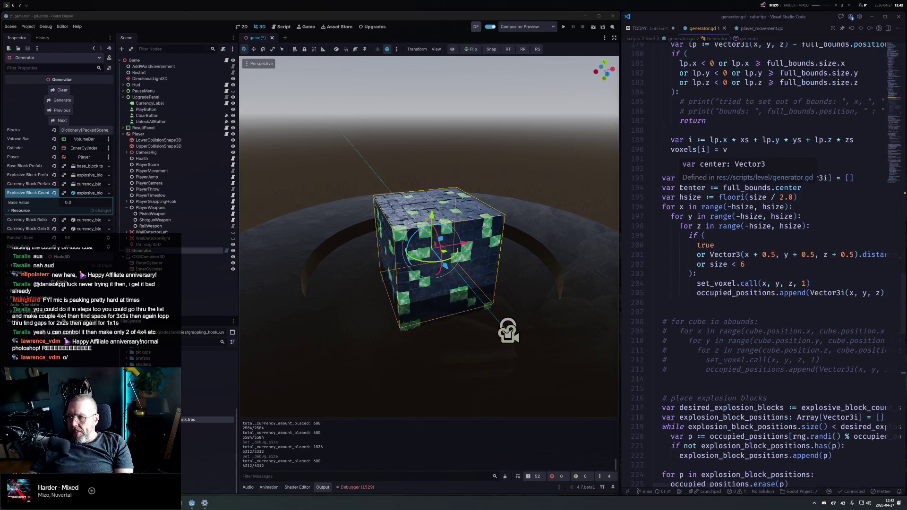
{"action": "scroll", "coordinate": [686, 184], "scroll_direction": "up", "scroll_amount": 10}
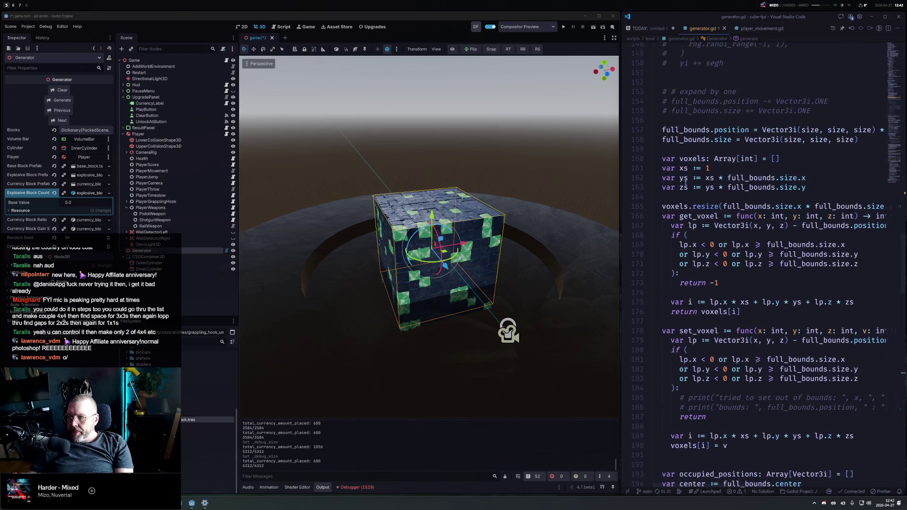
{"action": "scroll", "coordinate": [685, 182], "scroll_direction": "up", "scroll_amount": 5}
{"action": "left_click", "coordinate": [816, 310]}
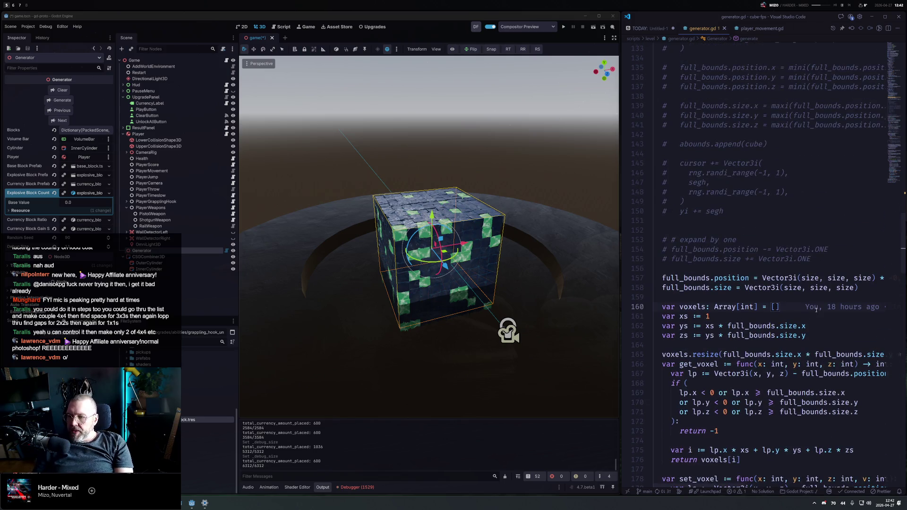
{"action": "key", "text": "shift+alt+Down"}
{"action": "key", "text": "ctrl+Left"}
{"action": "key", "text": "ctrl+Left"}
{"action": "key", "text": "ctrl+Left"}
{"action": "type", "text": "handled_"}
{"action": "key", "text": "ctrl+Right"}
Duplicate the voxels.resize line as handled_voxels.resize
{"action": "key", "text": "End"}
{"action": "key", "text": "Left"}
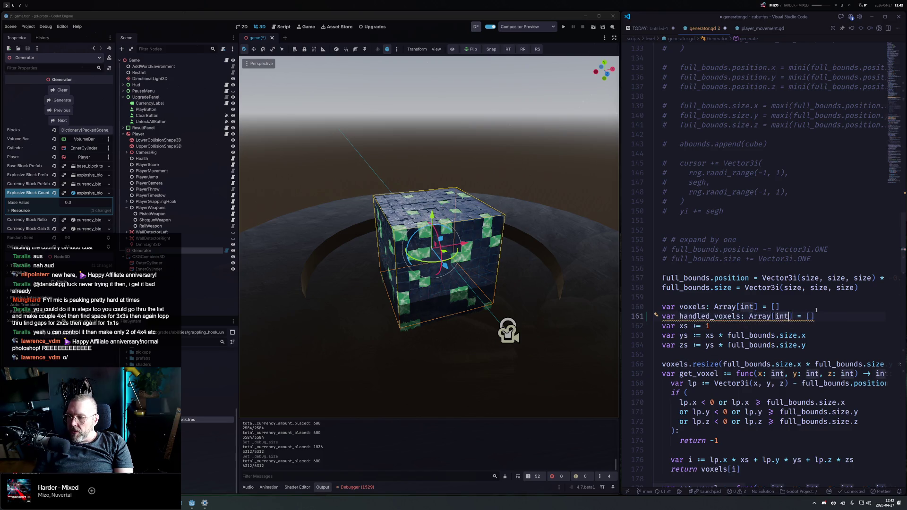
{"action": "key", "text": "Down"}
{"action": "key", "text": "Down"}
{"action": "key", "text": "Down"}
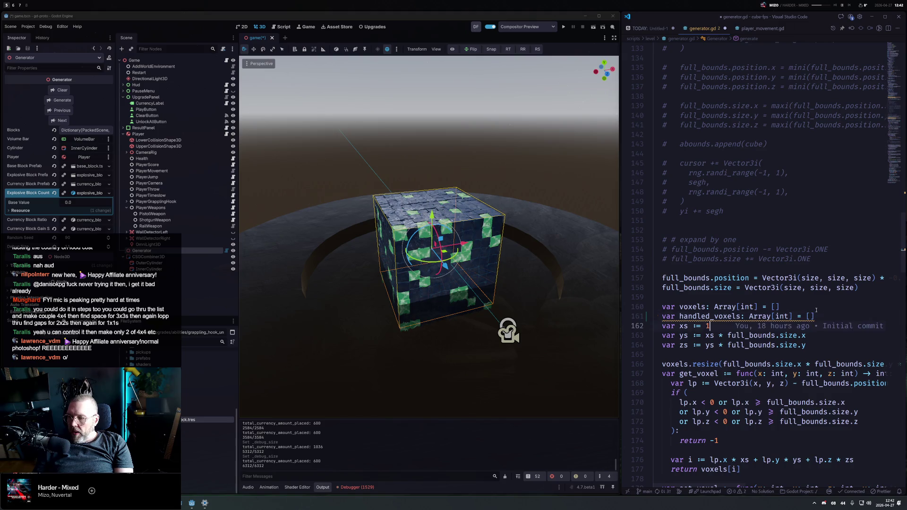
{"action": "key", "text": "Up"}
{"action": "key", "text": "Up"}
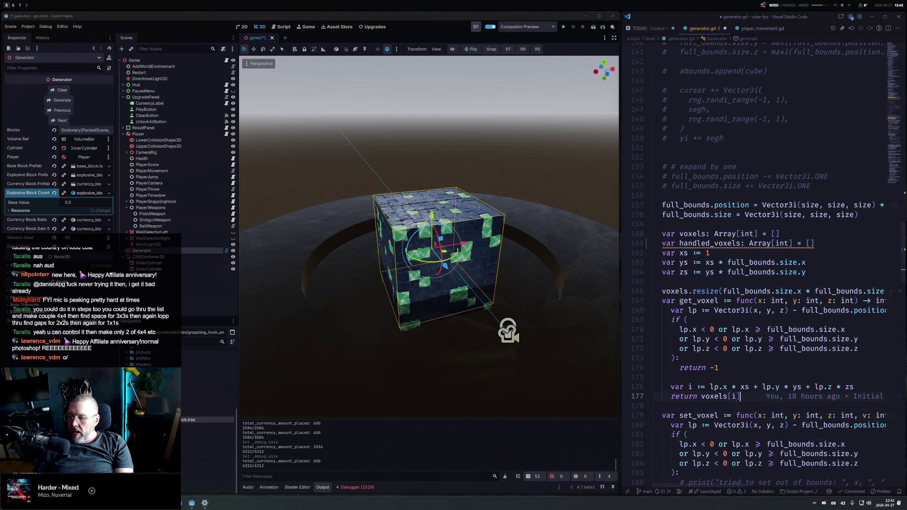
{"action": "key", "text": "Up"}
{"action": "key", "text": "Up"}
{"action": "key", "text": "Up"}
{"action": "key", "text": "Home"}
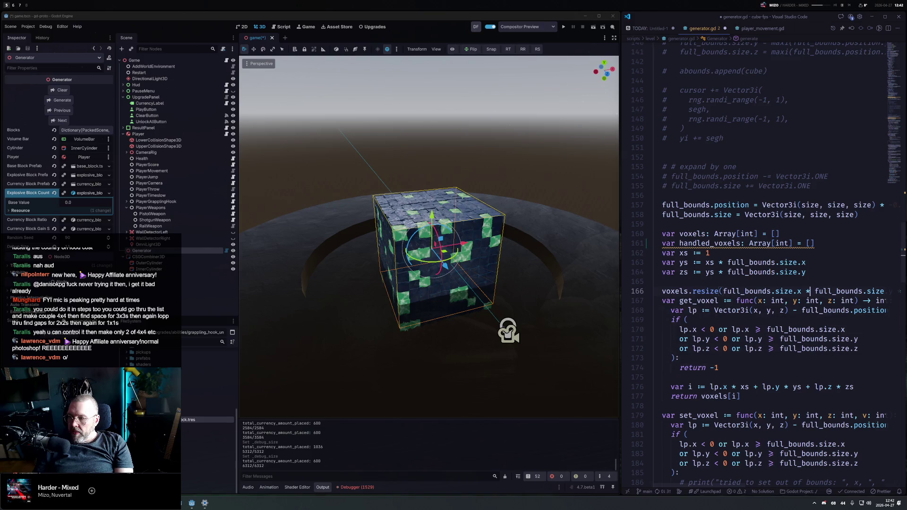
{"action": "key", "text": "shift+alt+Down"}
{"action": "type", "text": "handled_"}
Change the handled_voxels element type from int to bool
{"action": "key", "text": "Up"}
{"action": "key", "text": "Up"}
{"action": "key", "text": "Up"}
{"action": "key", "text": "Up"}
{"action": "key", "text": "Up"}
{"action": "key", "text": "Up"}
{"action": "key", "text": "Right"}
{"action": "key", "text": "Right"}
{"action": "key", "text": "Right"}
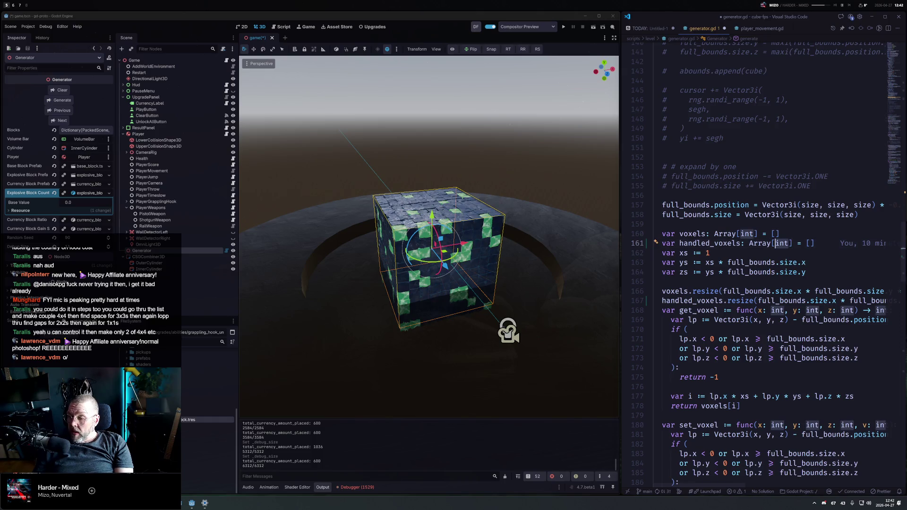
{"action": "key", "text": "ctrl+shift+Right"}
{"action": "type", "text": "bool"}
Move to set_voxel's index calculation and widen VS Code over Godot
{"action": "key", "text": "Down"}
{"action": "key", "text": "Down"}
{"action": "key", "text": "Down"}
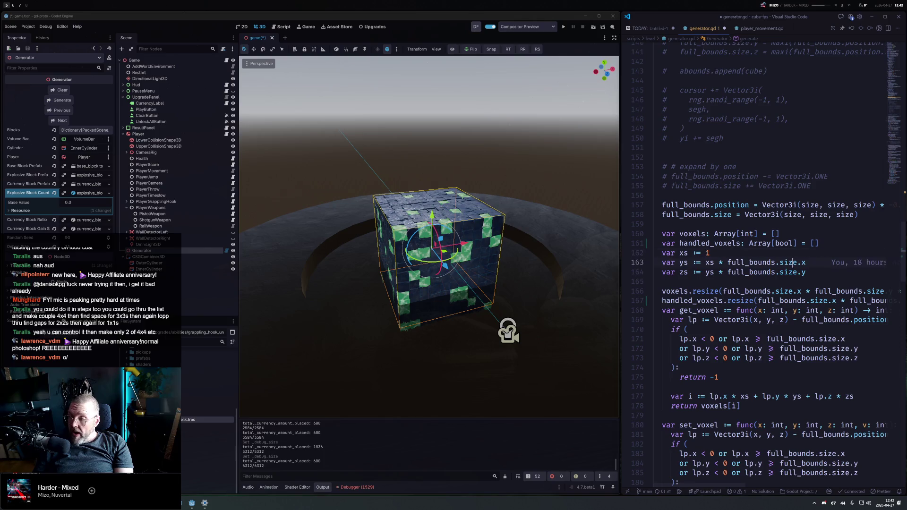
{"action": "key", "text": "Down"}
{"action": "key", "text": "Down"}
{"action": "key", "text": "Down"}
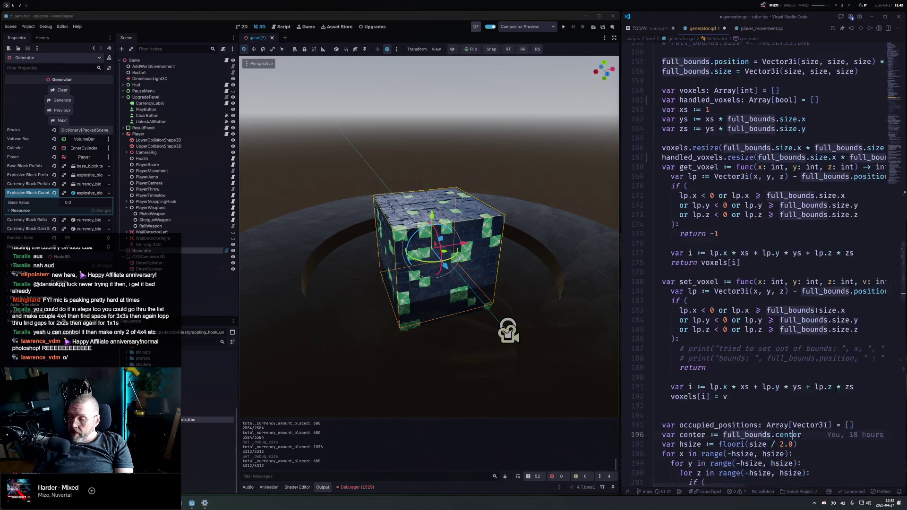
{"action": "key", "text": "Up"}
{"action": "key", "text": "Up"}
{"action": "key", "text": "Up"}
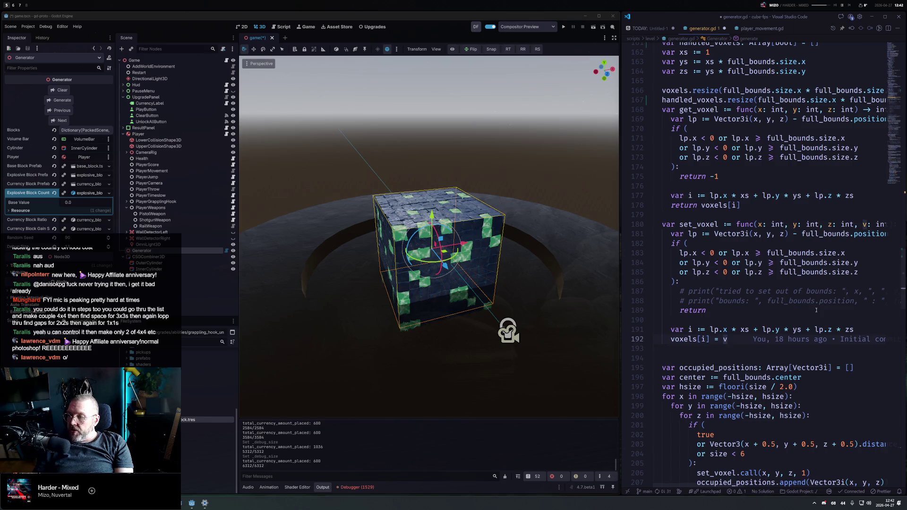
{"action": "key", "text": "Up"}
{"action": "key", "text": "Right"}
{"action": "key", "text": "Right"}
{"action": "key", "text": "Right"}
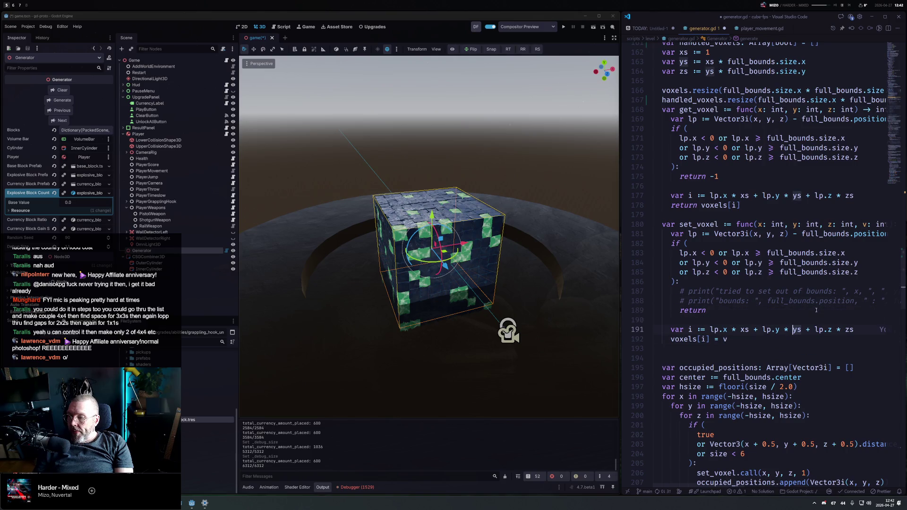
{"action": "key", "text": "super+ctrl+Left"}
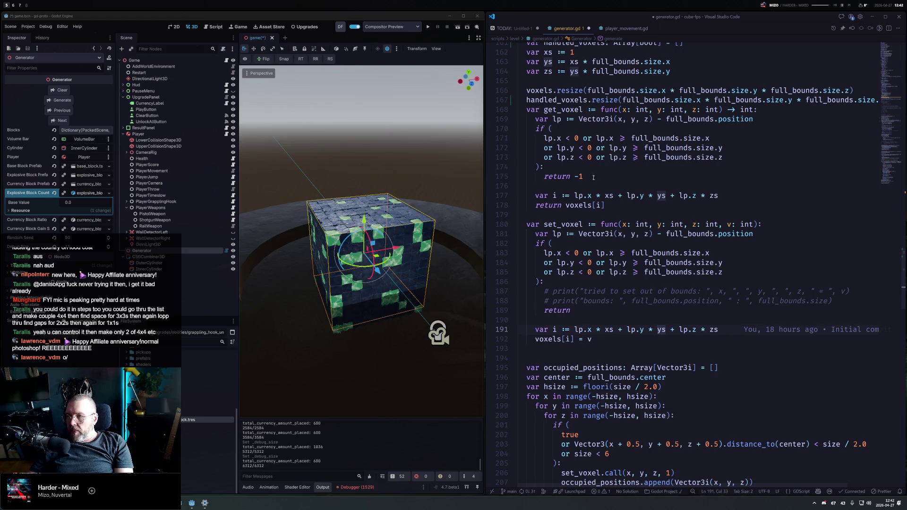
Add 'var get_voxel_index := func' above get_voxel, reusing get_voxel's parameter signature
{"action": "left_click", "coordinate": [529, 109]}
{"action": "key", "text": "Return"}
{"action": "key", "text": "Return"}
{"action": "key", "text": "Return"}
{"action": "key", "text": "Up"}
{"action": "key", "text": "Up"}
{"action": "type", "text": "var get_"}
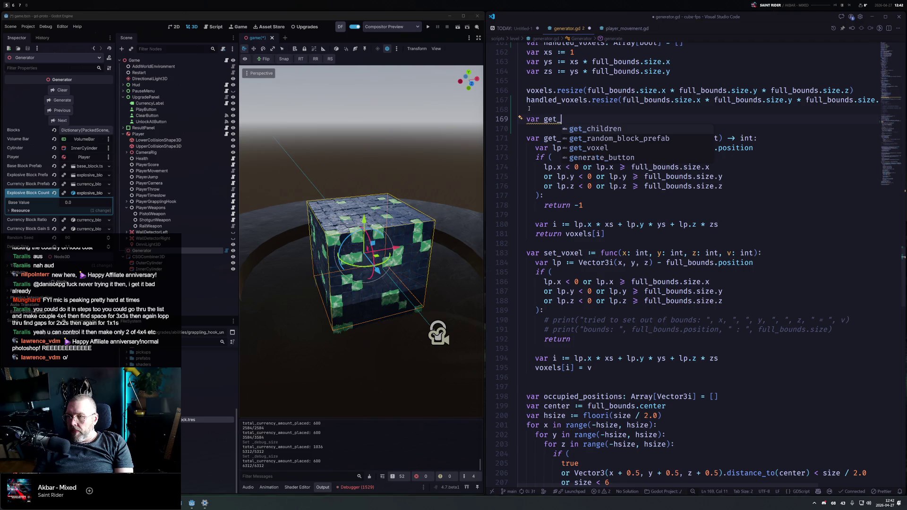
{"action": "type", "text": "voxel"}
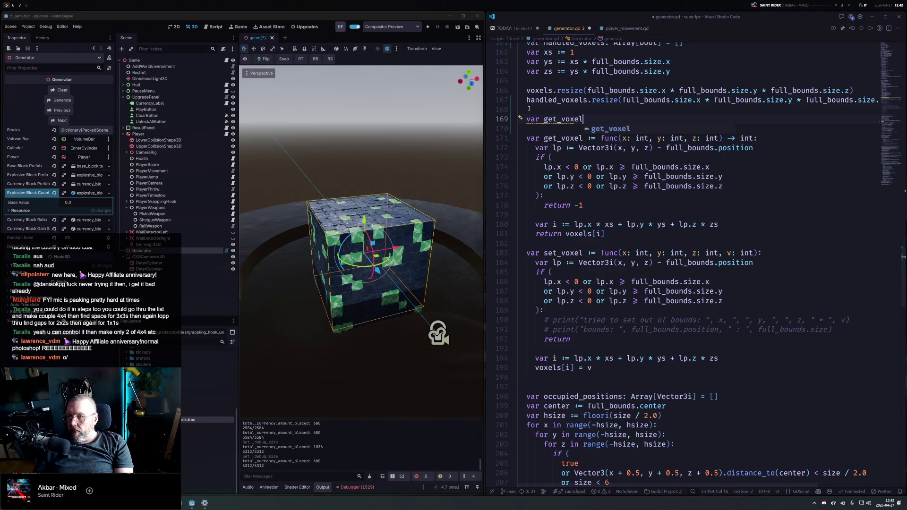
{"action": "type", "text": "_index := "}
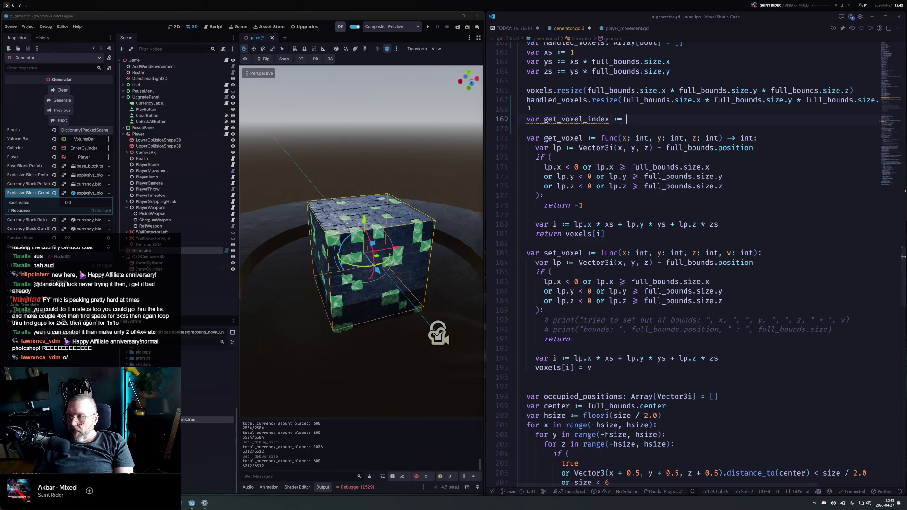
{"action": "type", "text": "func"}
{"action": "key", "text": "Down"}
{"action": "key", "text": "Down"}
{"action": "key", "text": "Left"}
{"action": "key", "text": "Left"}
{"action": "key", "text": "Left"}
{"action": "key", "text": "shift+End"}
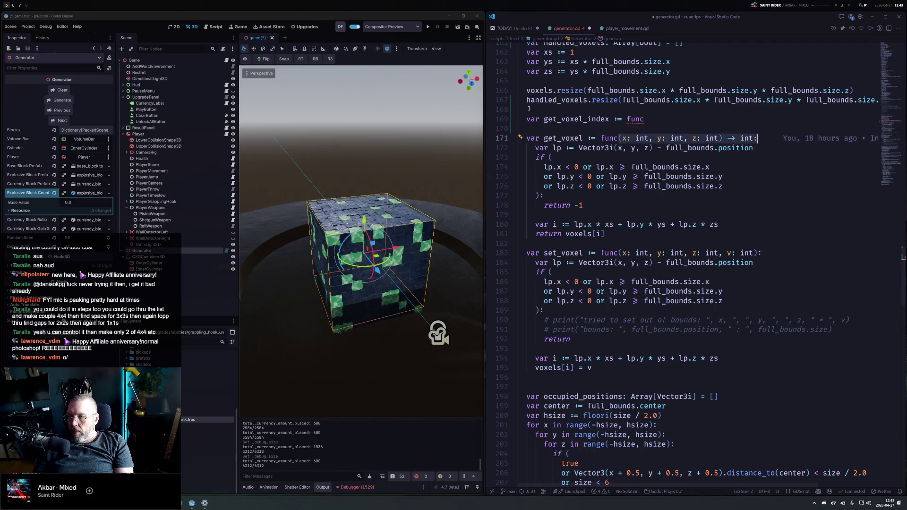
{"action": "key", "text": "ctrl+c"}
{"action": "key", "text": "Up"}
{"action": "key", "text": "Up"}
{"action": "key", "text": "End"}
{"action": "key", "text": "ctrl+v"}
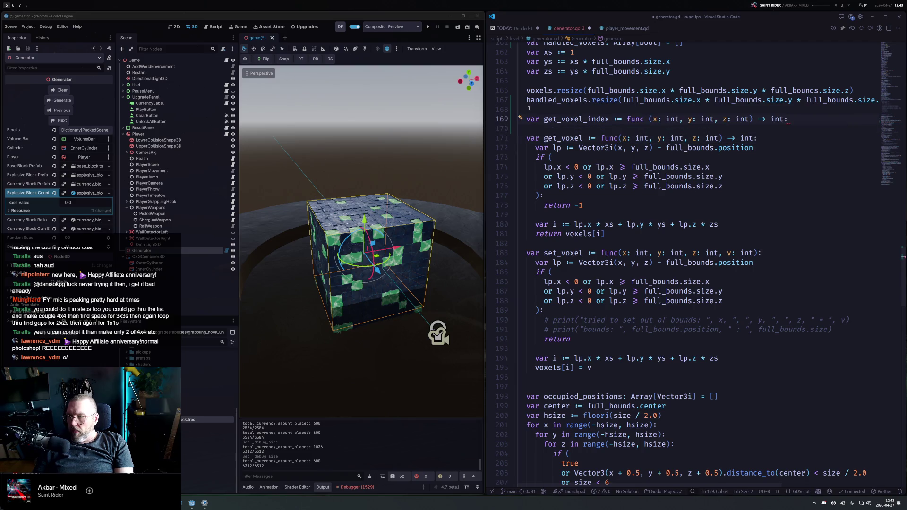
Copy get_voxel's bounds check with return -1 into get_voxel_index's body
{"action": "key", "text": "Return"}
{"action": "key", "text": "Down"}
{"action": "key", "text": "Down"}
{"action": "key", "text": "Down"}
{"action": "key", "text": "shift+Down"}
{"action": "key", "text": "shift+Down"}
{"action": "key", "text": "shift+Down"}
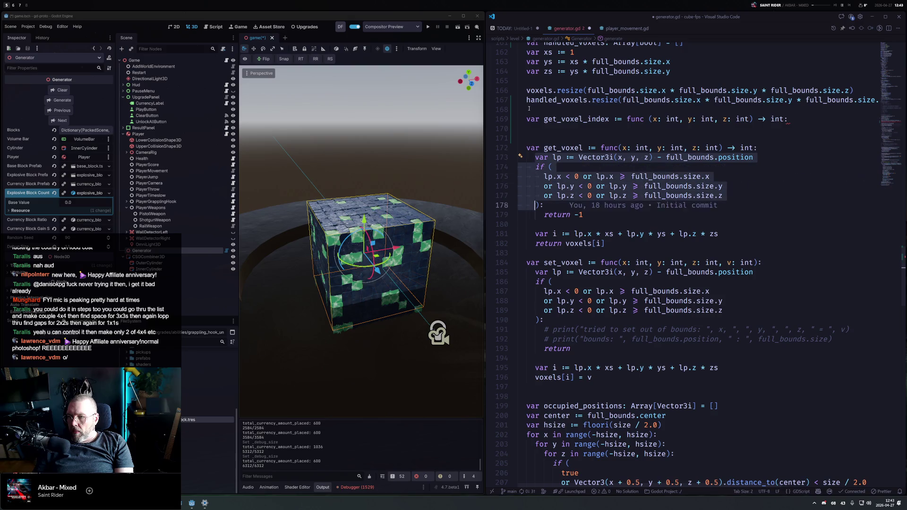
{"action": "key", "text": "shift+Down"}
{"action": "key", "text": "ctrl+c"}
{"action": "key", "text": "Up"}
{"action": "key", "text": "Up"}
{"action": "key", "text": "Up"}
{"action": "key", "text": "ctrl+v"}
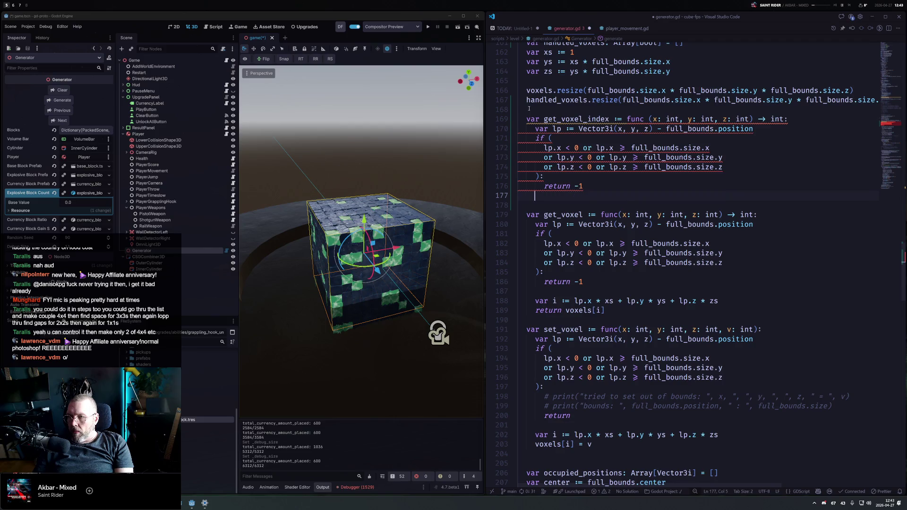
Finish get_voxel_index with 'return lp.x * xs + lp.y * ys + lp.z * zs'
{"action": "key", "text": "Return"}
{"action": "type", "text": "return"}
{"action": "key", "text": "Down"}
{"action": "key", "text": "Down"}
{"action": "key", "text": "Down"}
{"action": "key", "text": "Down"}
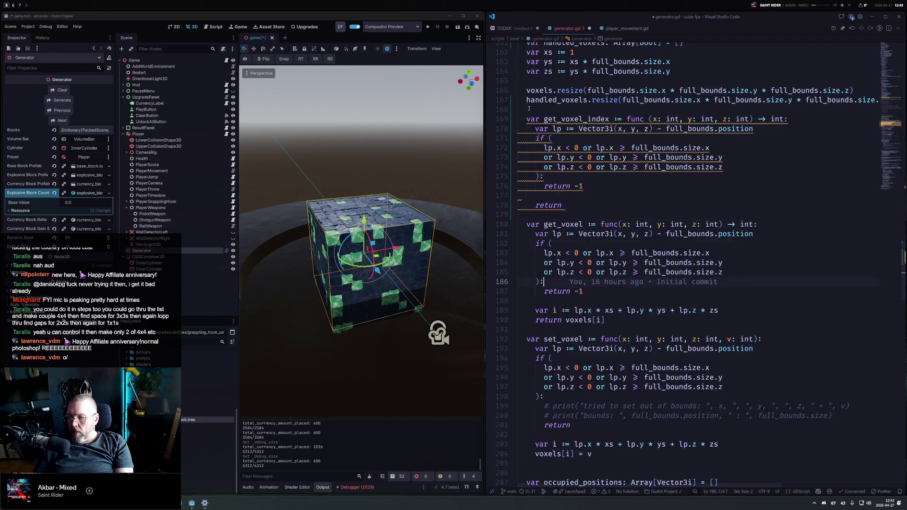
{"action": "key", "text": "Up"}
{"action": "key", "text": "Up"}
{"action": "key", "text": "Up"}
{"action": "key", "text": "Up"}
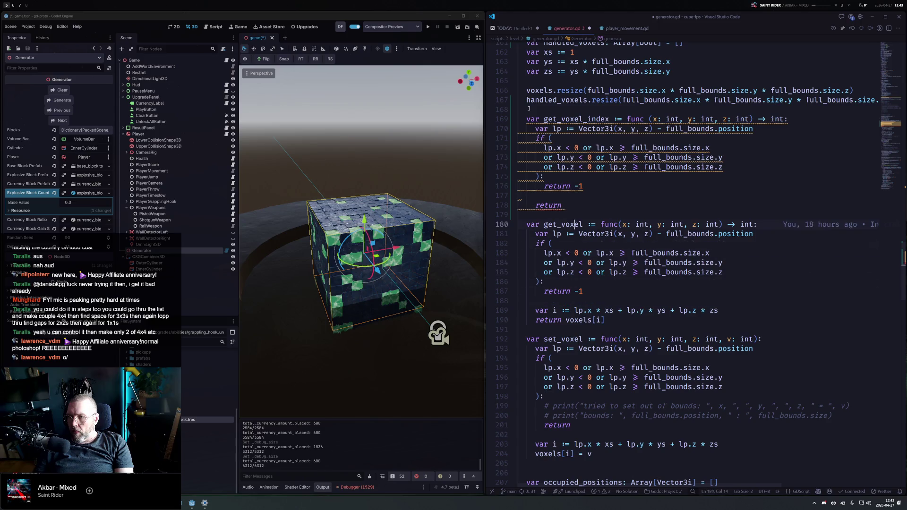
{"action": "key", "text": "Up"}
{"action": "key", "text": "Tab"}
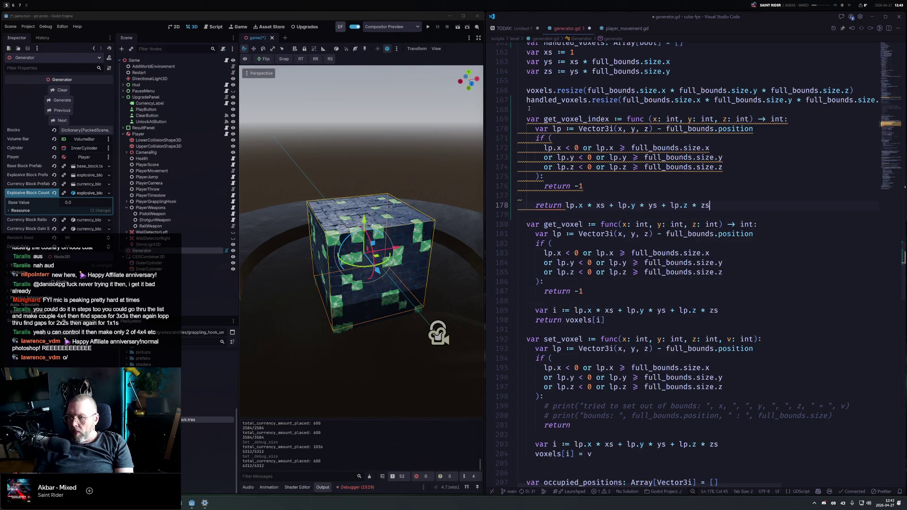
{"action": "key", "text": "Up"}
{"action": "key", "text": "Up"}
{"action": "key", "text": "Up"}
{"action": "key", "text": "Up"}
{"action": "key", "text": "Up"}
{"action": "key", "text": "Up"}
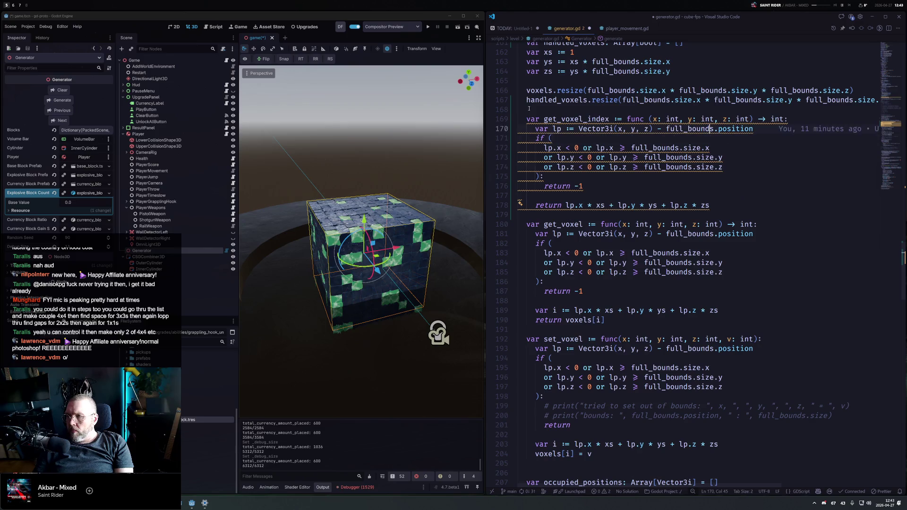
{"action": "key", "text": "Home"}
{"action": "key", "text": "Down"}
{"action": "key", "text": "Down"}
{"action": "key", "text": "Down"}
{"action": "key", "text": "Down"}
{"action": "key", "text": "Down"}
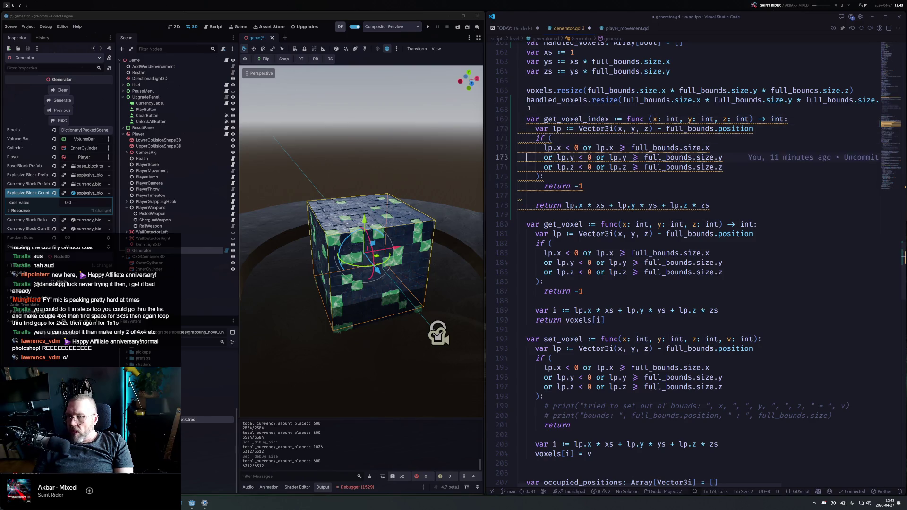
{"action": "key", "text": "Up"}
{"action": "key", "text": "Up"}
{"action": "key", "text": "shift+Down"}
{"action": "key", "text": "shift+Down"}
{"action": "key", "text": "shift+Down"}
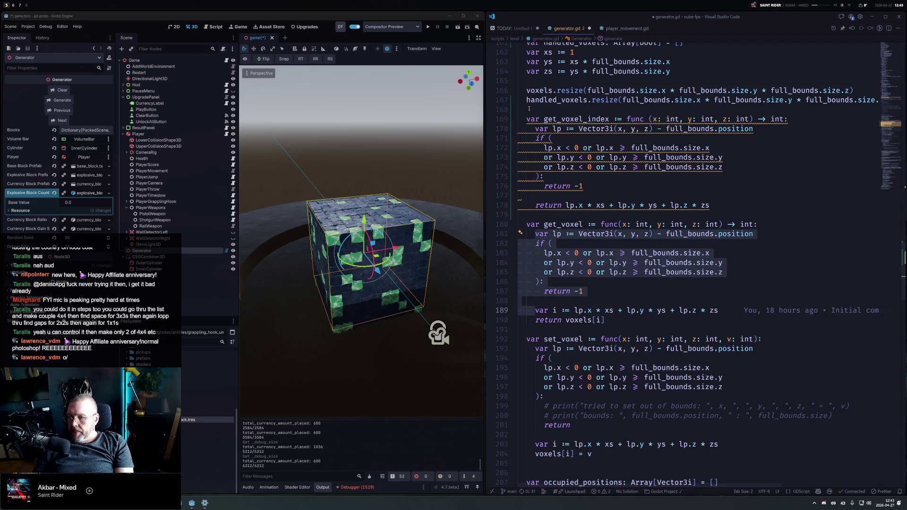
Remove get_voxel's bounds check and replace its inline index with get_voxel_index(x, y, z)
{"action": "key", "text": "BackSpace"}
{"action": "key", "text": "End"}
{"action": "key", "text": "ctrl+Left"}
{"action": "key", "text": "ctrl+Left"}
{"action": "key", "text": "ctrl+Left"}
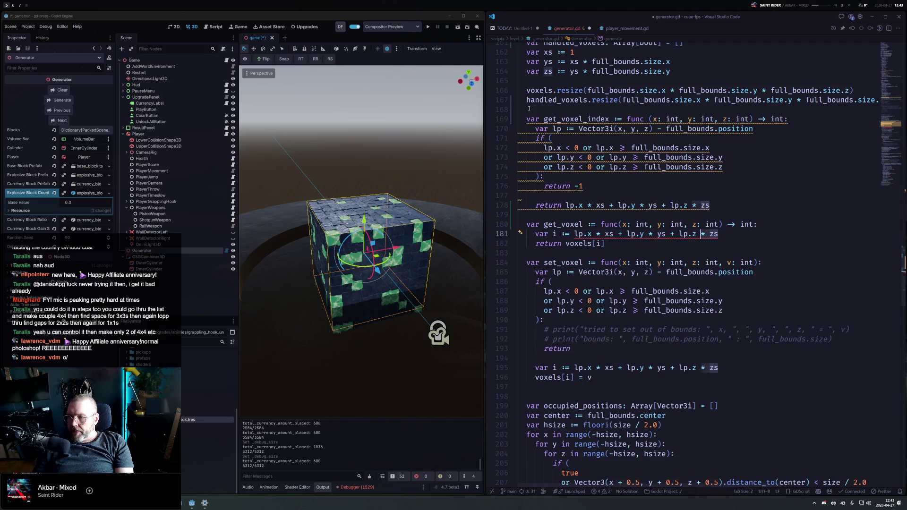
{"action": "key", "text": "ctrl+Left"}
{"action": "key", "text": "ctrl+Left"}
{"action": "key", "text": "ctrl+Left"}
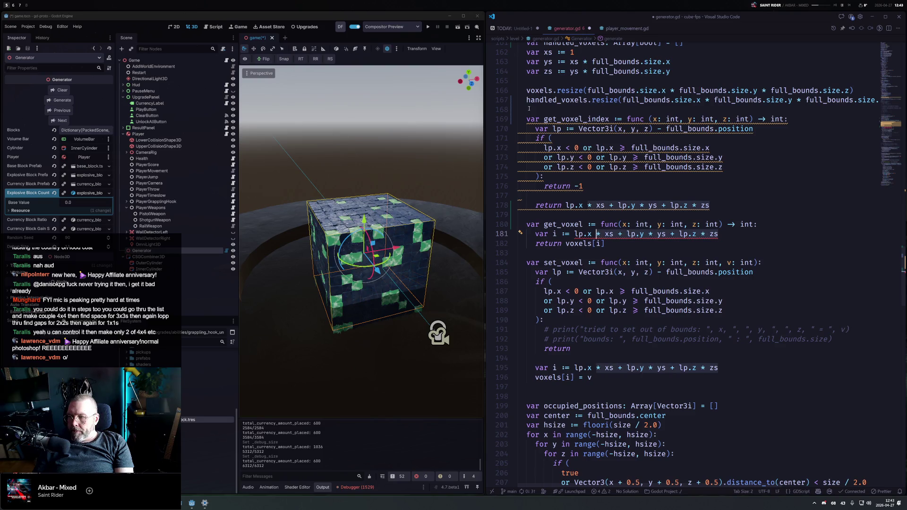
{"action": "key", "text": "ctrl+Right"}
{"action": "key", "text": "shift+End"}
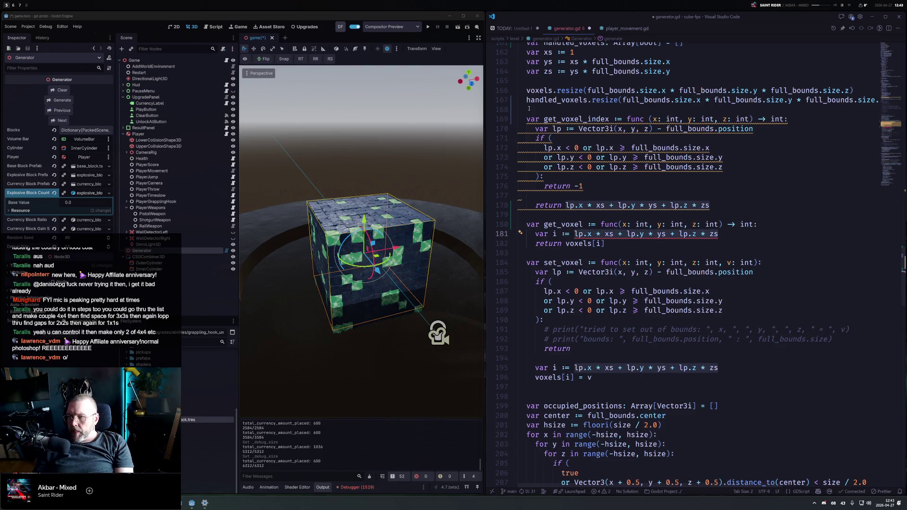
{"action": "type", "text": "get_v"}
{"action": "key", "text": "Down"}
{"action": "key", "text": "Down"}
{"action": "key", "text": "Return"}
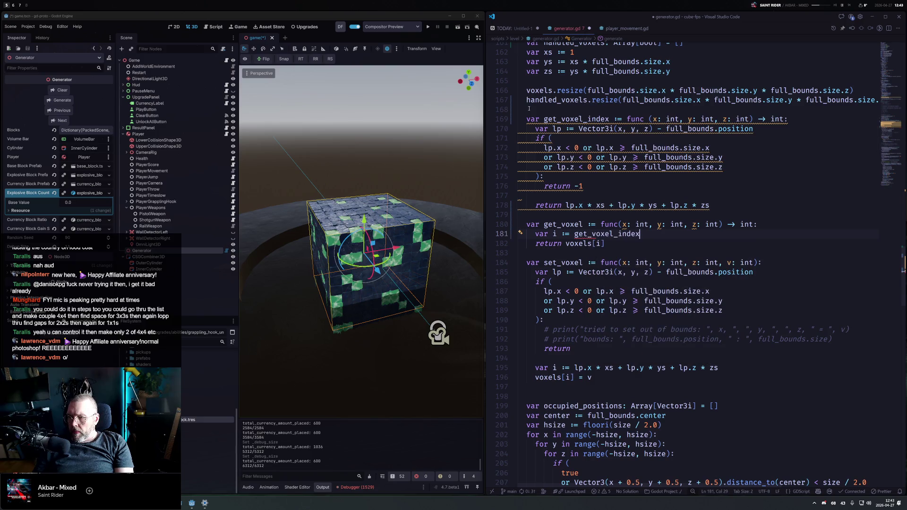
{"action": "type", "text": "(x, y"}
{"action": "type", "text": ", z)"}
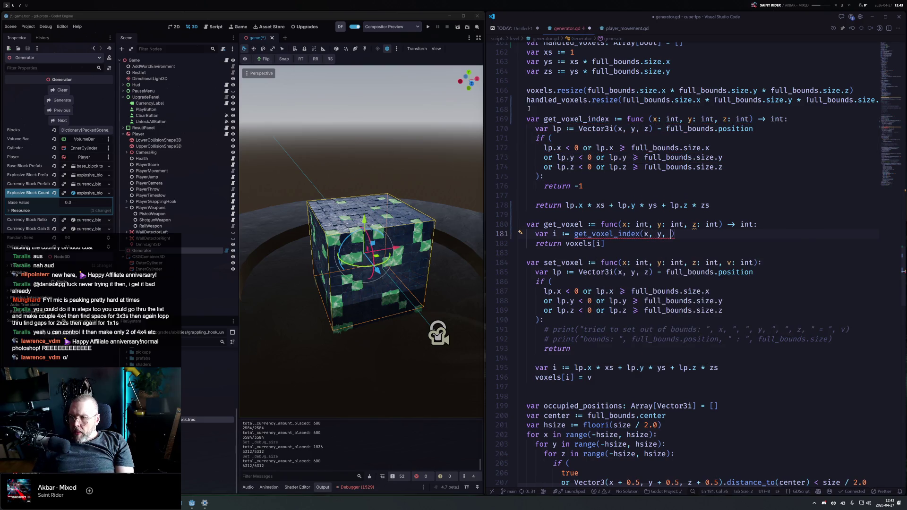
Add 'if i < 0: return -1' after the index lookup in get_voxel
{"action": "key", "text": "Return"}
{"action": "key", "text": "Return"}
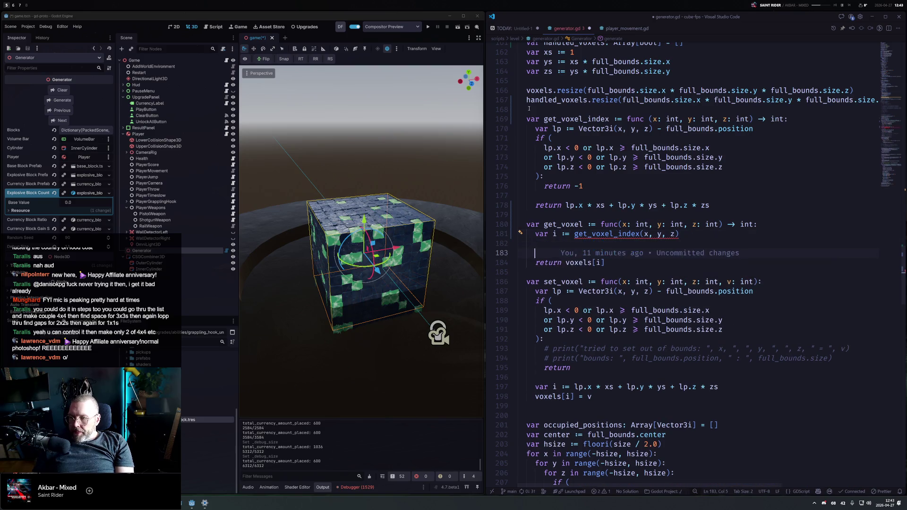
{"action": "type", "text": "if i < 0:"}
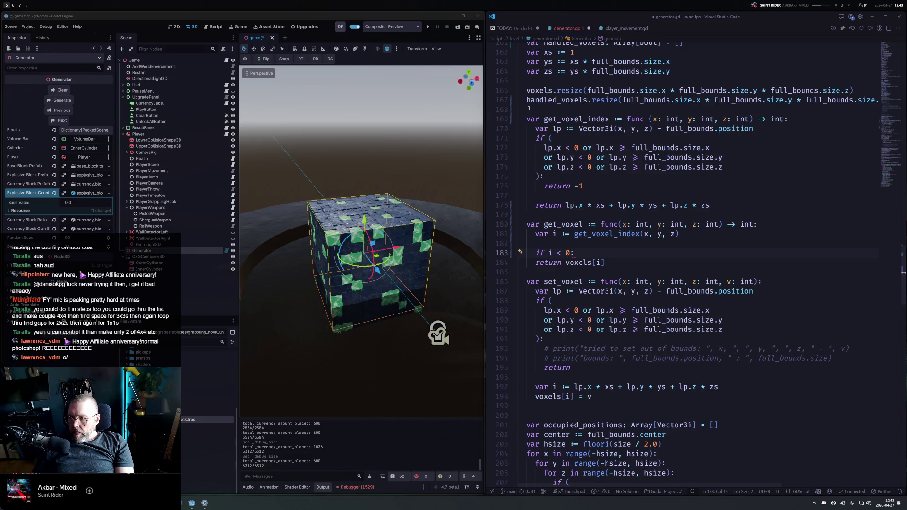
{"action": "key", "text": "Return"}
{"action": "type", "text": "return -1"}
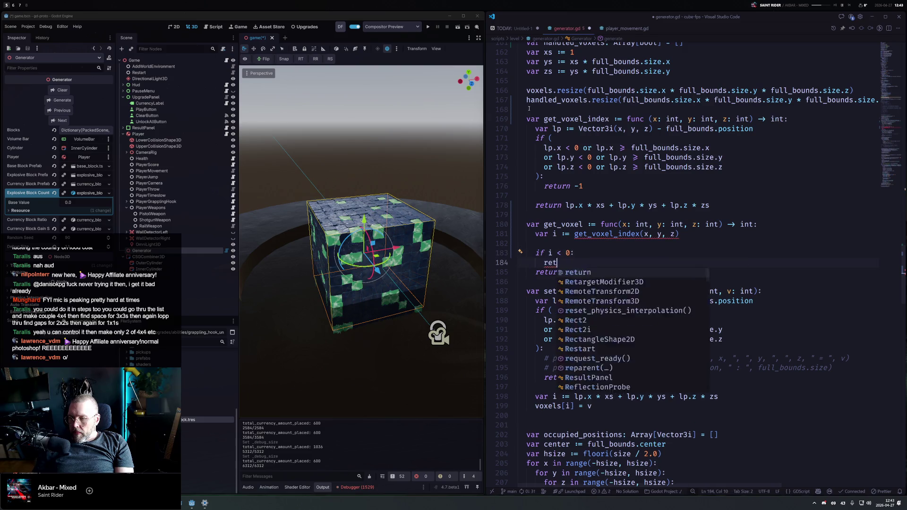
{"action": "key", "text": "Down"}
{"action": "key", "text": "Home"}
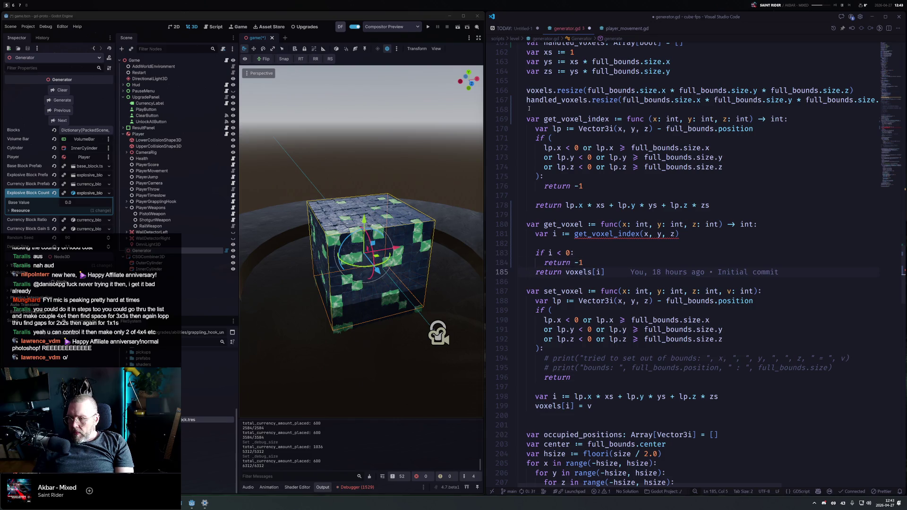
{"action": "key", "text": "Up"}
{"action": "key", "text": "End"}
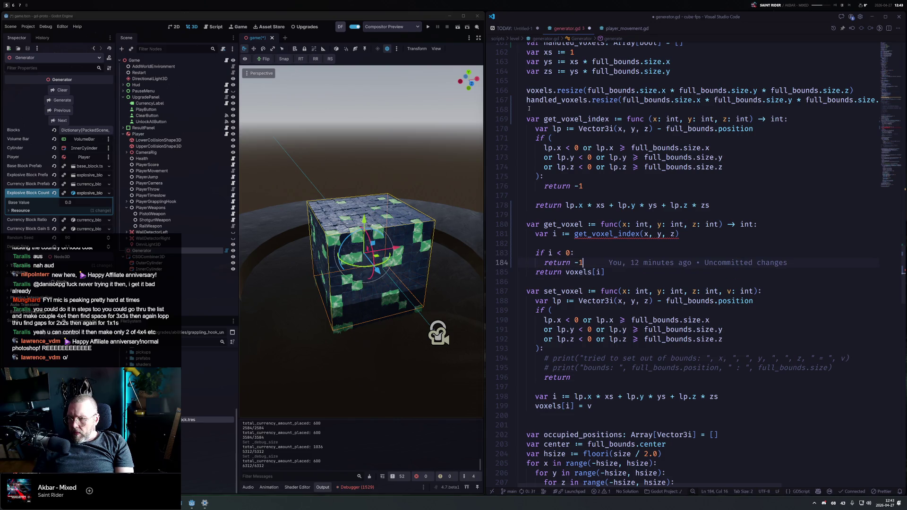
{"action": "key", "text": "BackSpace"}
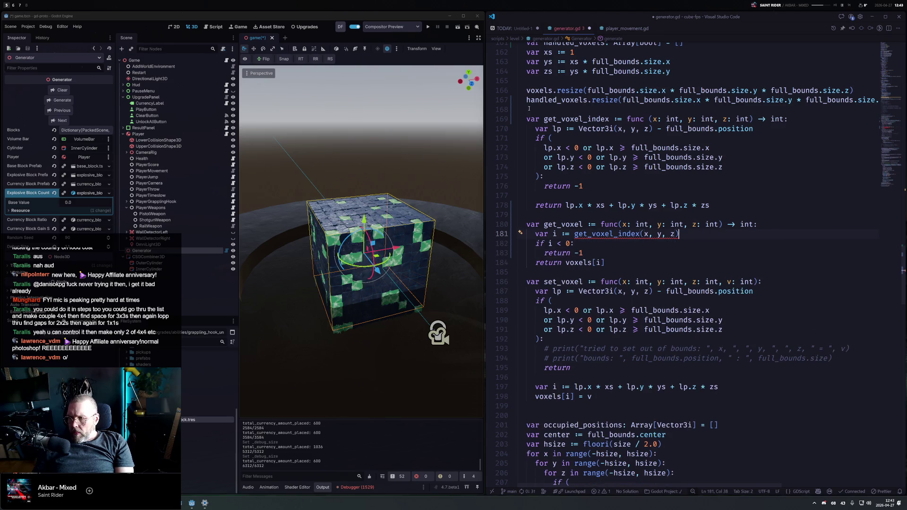
Change the lookup to get_voxel_index.call(x, y, z)
{"action": "key", "text": "Up"}
{"action": "key", "text": "Up"}
{"action": "key", "text": "Up"}
{"action": "key", "text": "Down"}
{"action": "key", "text": "Down"}
{"action": "key", "text": "Down"}
{"action": "key", "text": "Home"}
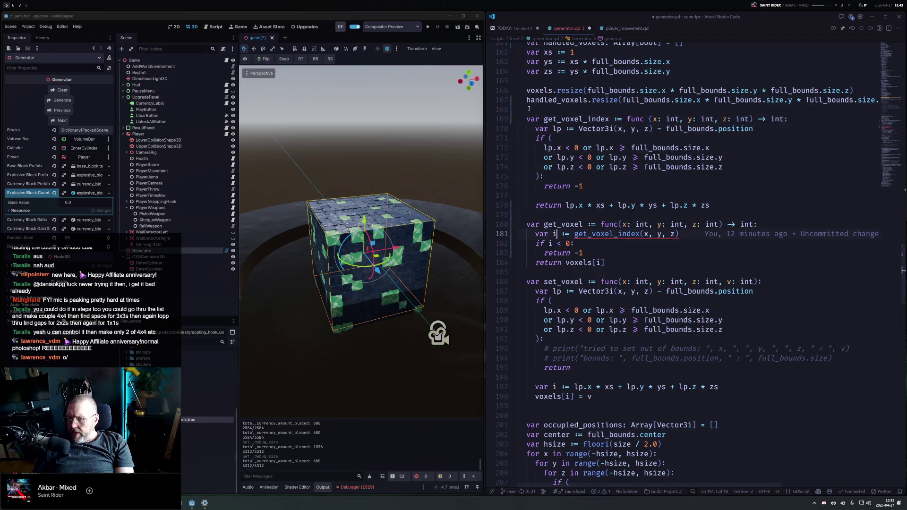
{"action": "key", "text": "ctrl+Right"}
{"action": "key", "text": "ctrl+Right"}
{"action": "key", "text": "ctrl+Right"}
{"action": "type", "text": ".call"}
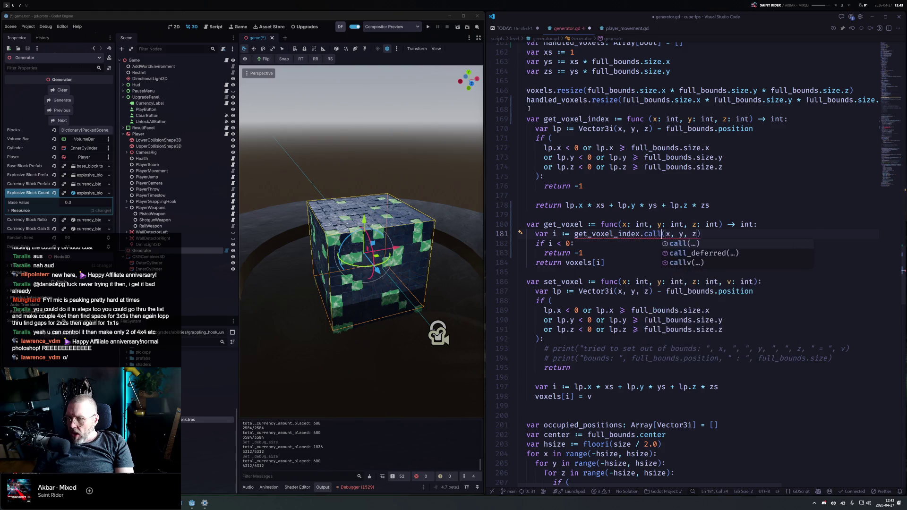
{"action": "key", "text": "Delete"}
Replace set_voxel's bounds check and inline index with the same index lookup and early return
{"action": "key", "text": "Down"}
{"action": "key", "text": "Down"}
{"action": "key", "text": "Down"}
{"action": "key", "text": "Home"}
{"action": "key", "text": "Up"}
{"action": "key", "text": "shift+Down"}
{"action": "key", "text": "shift+Down"}
{"action": "key", "text": "shift+Down"}
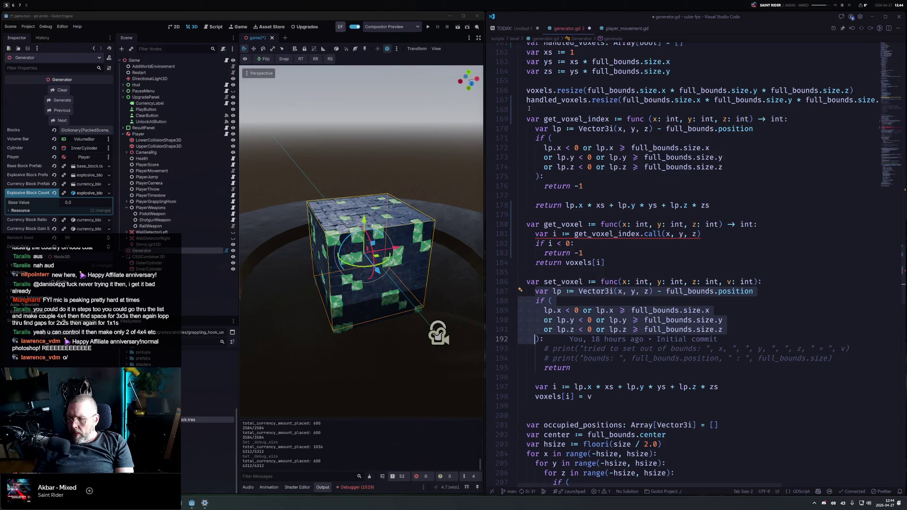
{"action": "key", "text": "shift+Down"}
{"action": "key", "text": "shift+Down"}
{"action": "key", "text": "shift+Down"}
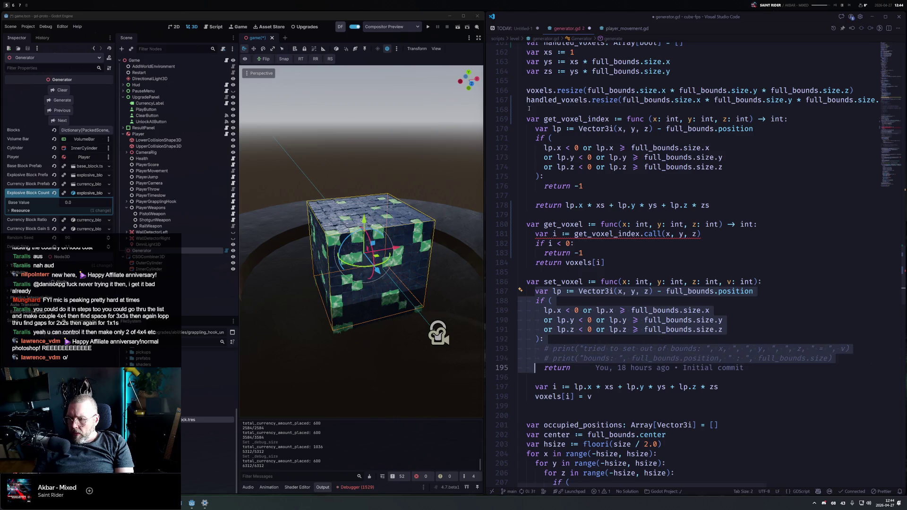
{"action": "key", "text": "ctrl+v"}
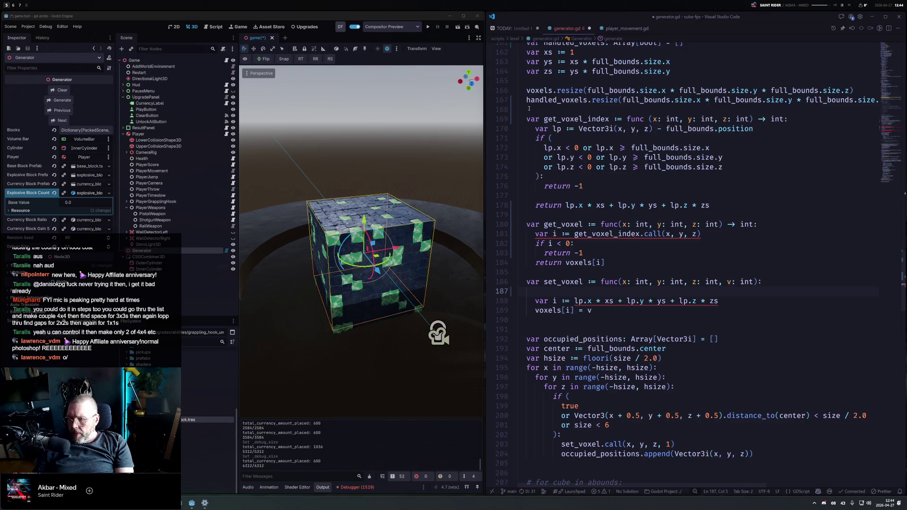
{"action": "key", "text": "ctrl+Delete"}
{"action": "key", "text": "ctrl+shift+k"}
{"action": "key", "text": "ctrl+shift+k"}
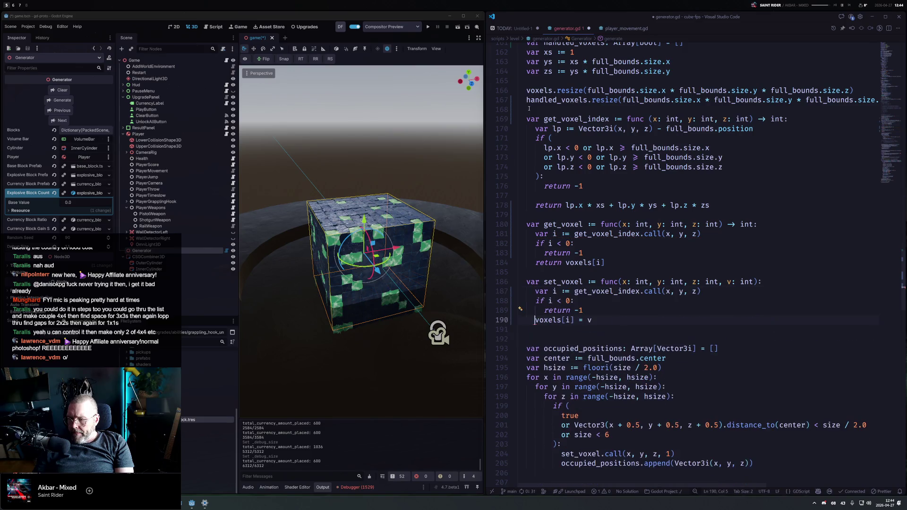
{"action": "key", "text": "Up"}
{"action": "key", "text": "Up"}
{"action": "key", "text": "Up"}
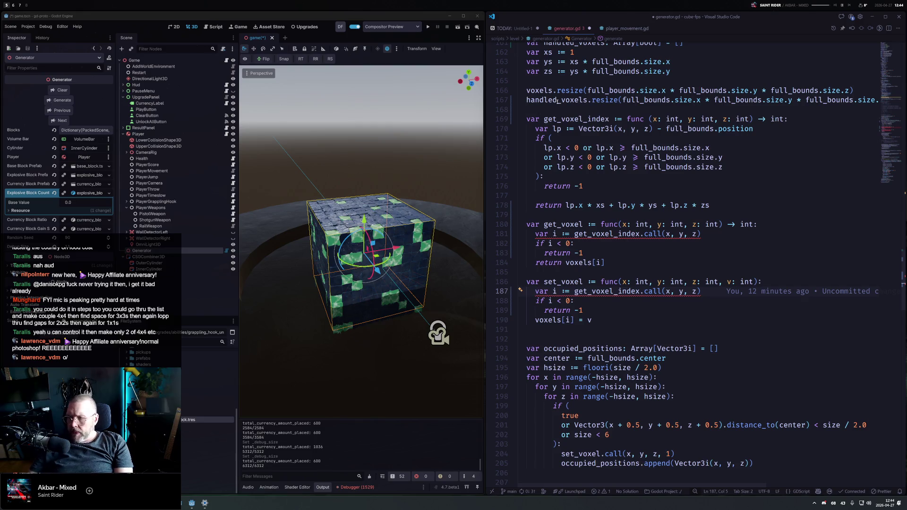
Append 'as int' to both index lookups and save generator.gd
{"action": "mouse_move", "coordinate": [620, 234]}
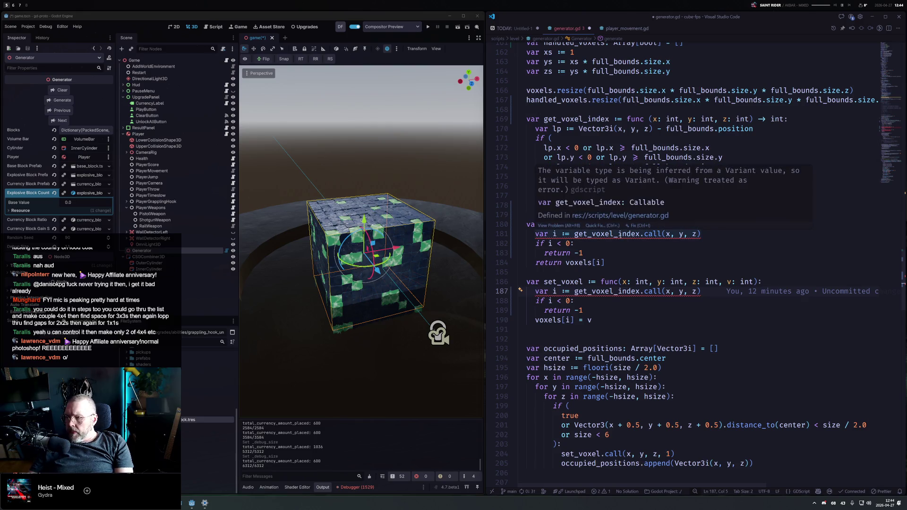
{"action": "left_click", "coordinate": [746, 237]}
{"action": "left_click", "coordinate": [728, 289], "text": "alt"}
{"action": "type", "text": "as int"}
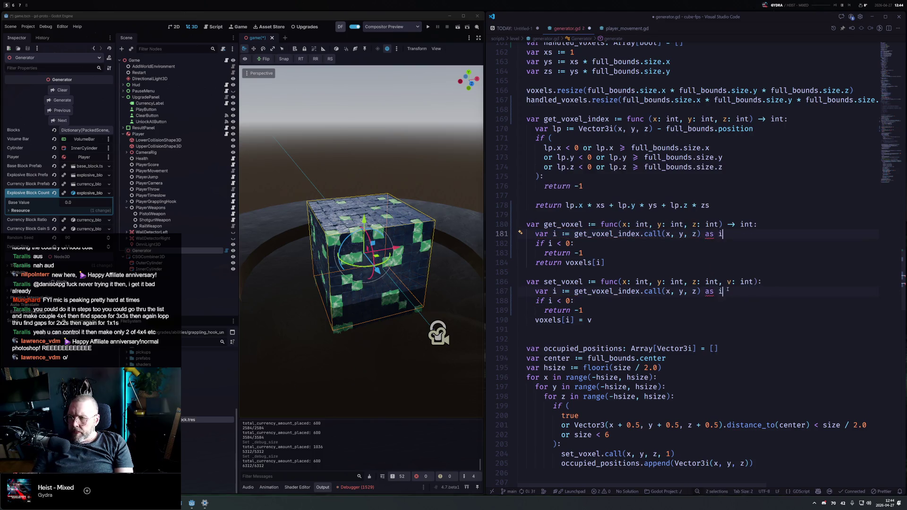
{"action": "key", "text": "ctrl+s"}
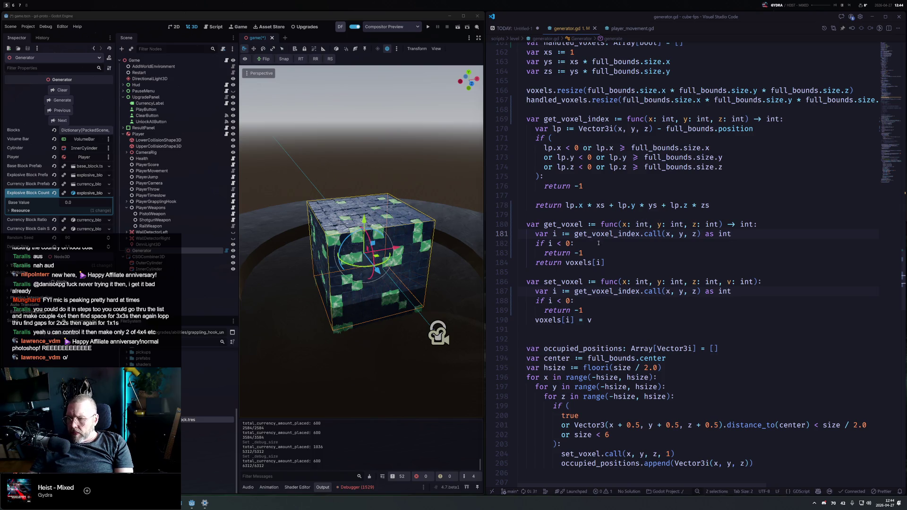
Duplicate the get_voxel and set_voxel functions below the originals
{"action": "key", "text": "shift+Up"}
{"action": "key", "text": "shift+Up"}
{"action": "key", "text": "shift+Up"}
{"action": "key", "text": "shift+alt+Down"}
{"action": "left_click", "coordinate": [595, 320]}
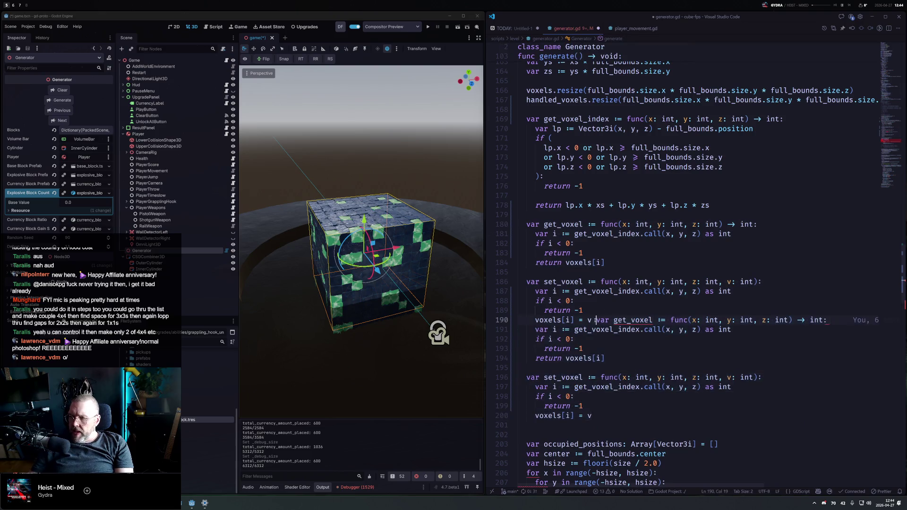
{"action": "key", "text": "Return"}
{"action": "key", "text": "Return"}
{"action": "key", "text": "shift+Tab"}
Rename the copies to get_handled_voxel and set_handled_voxel, indexing handled_voxels
{"action": "key", "text": "ctrl+Right"}
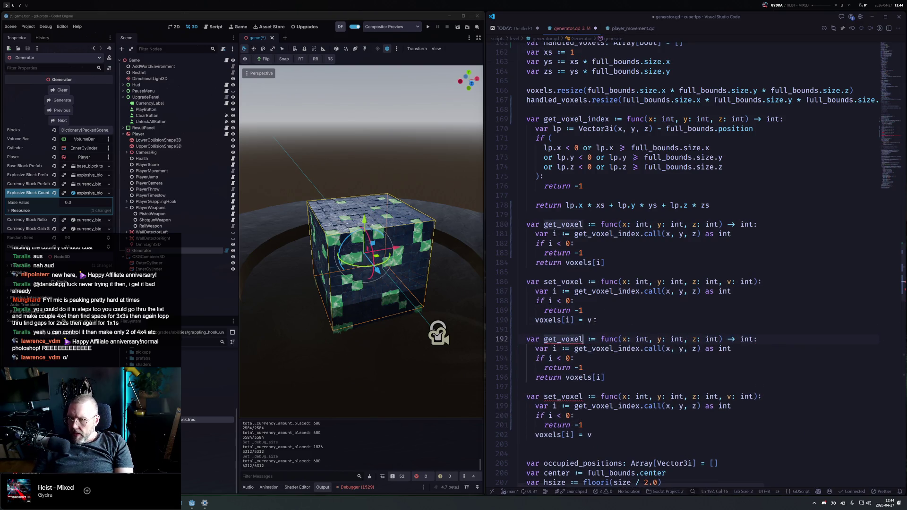
{"action": "key", "text": "Left"}
{"action": "key", "text": "Left"}
{"action": "key", "text": "Right"}
{"action": "key", "text": "Right"}
{"action": "key", "text": "Right"}
{"action": "key", "text": "Left"}
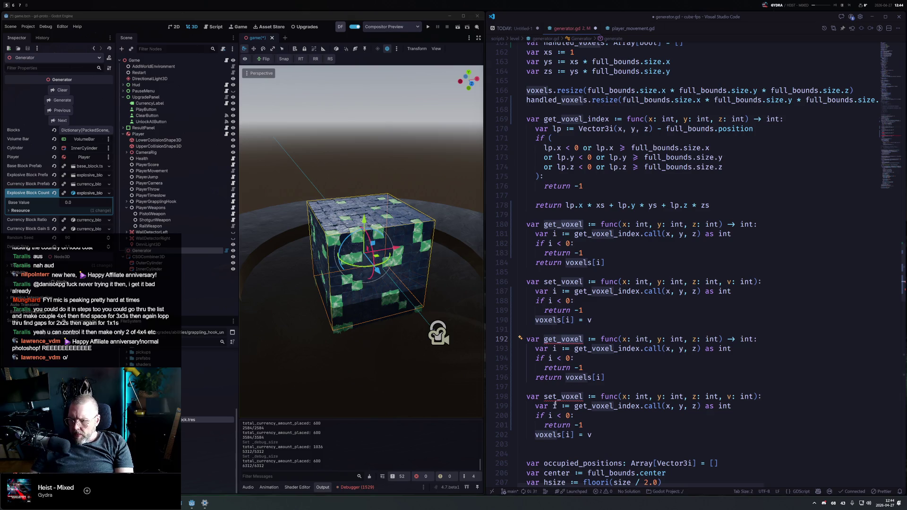
{"action": "key", "text": "Left"}
{"action": "key", "text": "Left"}
{"action": "key", "text": "Left"}
{"action": "left_click", "coordinate": [562, 396], "text": "alt"}
{"action": "type", "text": "handled_"}
{"action": "left_click", "coordinate": [610, 322]}
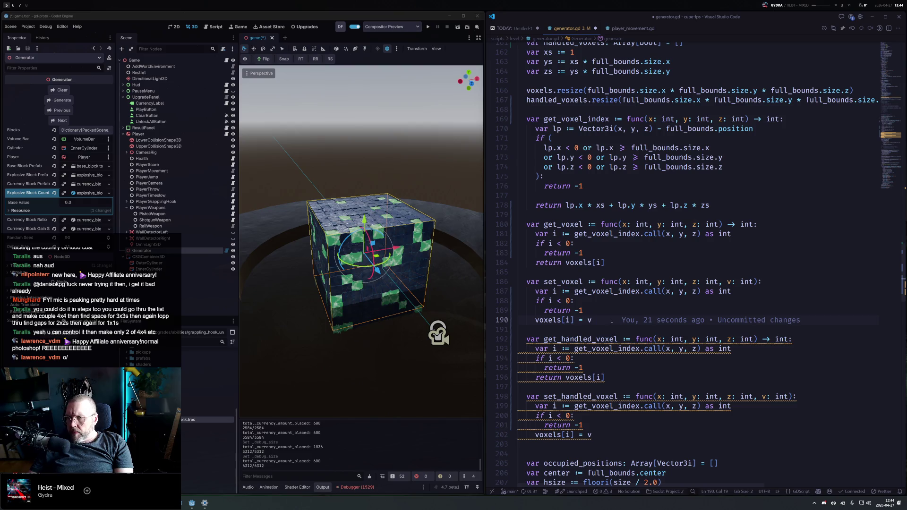
{"action": "left_click", "coordinate": [592, 378]}
{"action": "left_click", "coordinate": [536, 435], "text": "alt"}
{"action": "type", "text": "handle"}
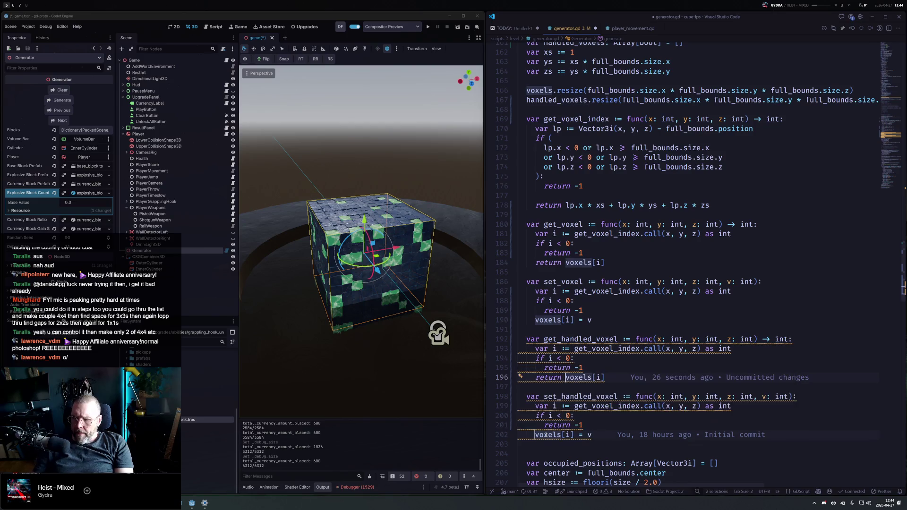
{"action": "type", "text": "d_"}
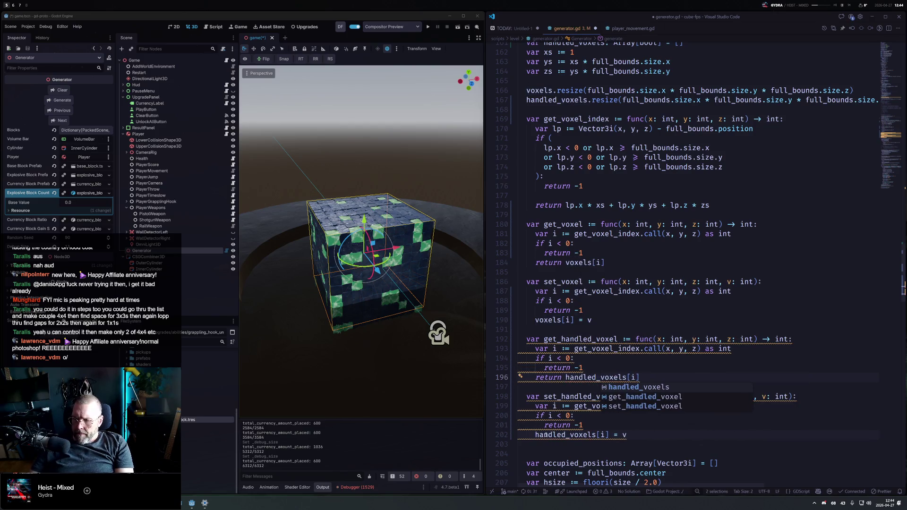
Change the getter's return type and the setter's v parameter from int to bool
{"action": "double_click", "coordinate": [778, 339]}
{"action": "type", "text": "bool"}
{"action": "key", "text": "Escape"}
{"action": "key", "text": "Down"}
{"action": "key", "text": "Down"}
{"action": "key", "text": "Down"}
{"action": "double_click", "coordinate": [782, 397]}
{"action": "type", "text": "bool"}
{"action": "scroll", "coordinate": [679, 331], "scroll_direction": "down", "scroll_amount": 5}
{"action": "left_click", "coordinate": [679, 315]}
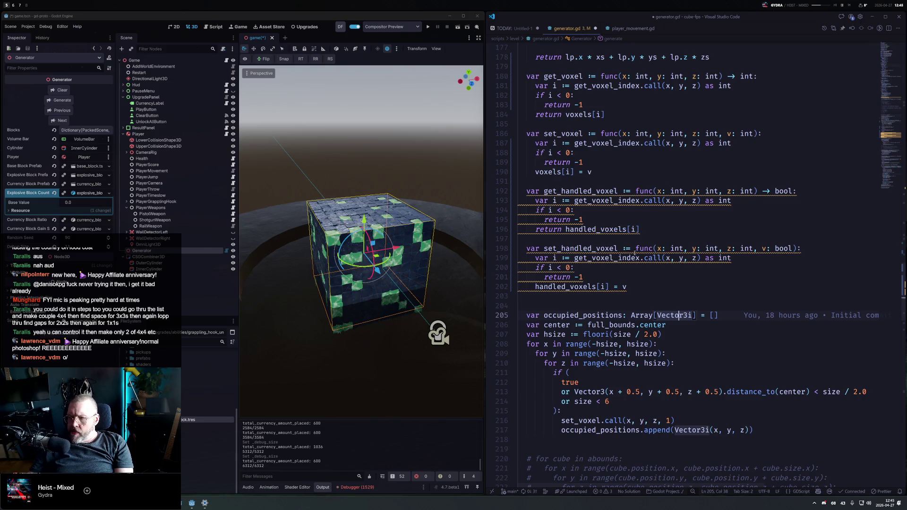
{"action": "left_click", "coordinate": [629, 268]}
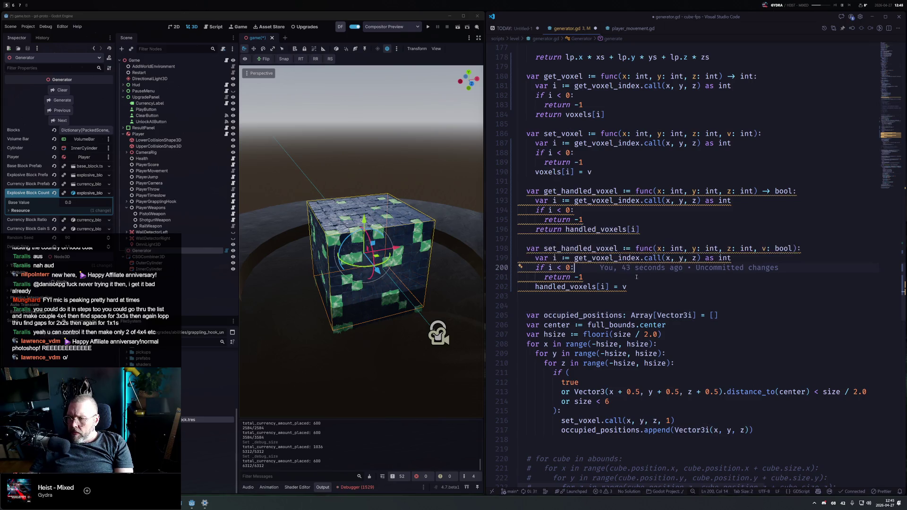
{"action": "scroll", "coordinate": [619, 284], "scroll_direction": "down", "scroll_amount": 8}
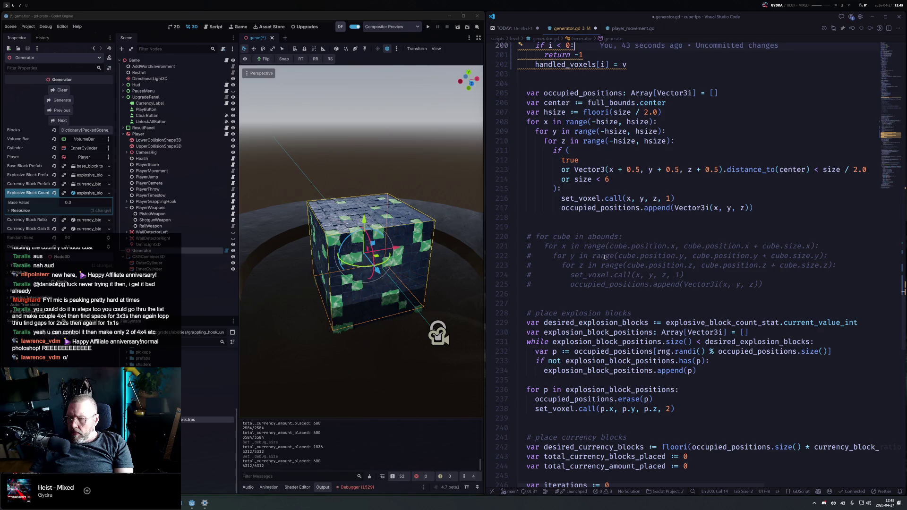
{"action": "mouse_move", "coordinate": [605, 256]}
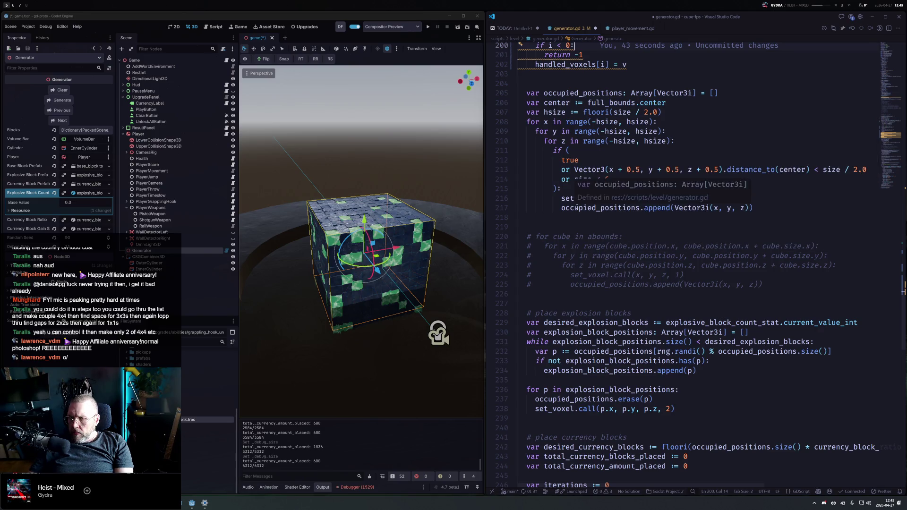
{"action": "left_click", "coordinate": [600, 199]}
{"action": "mouse_move", "coordinate": [603, 201]}
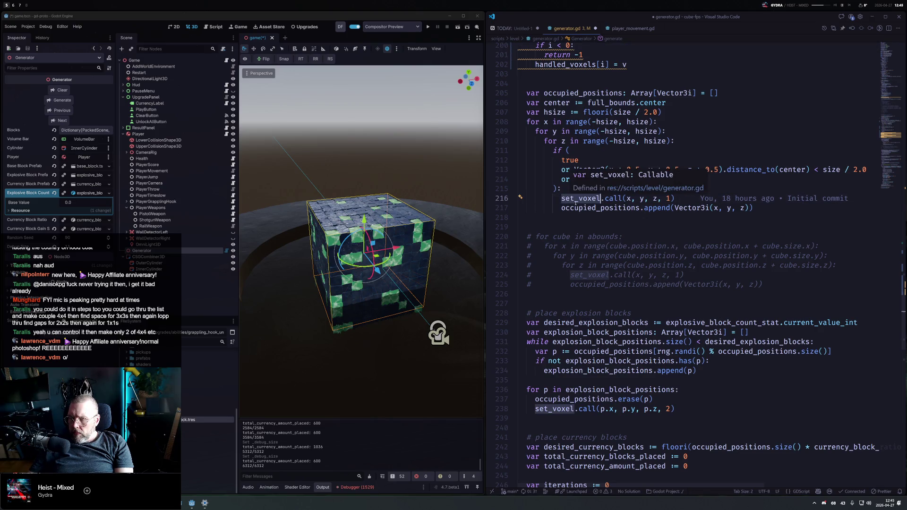
{"action": "scroll", "coordinate": [587, 210], "scroll_direction": "down", "scroll_amount": 3}
{"action": "scroll", "coordinate": [588, 211], "scroll_direction": "down", "scroll_amount": 5}
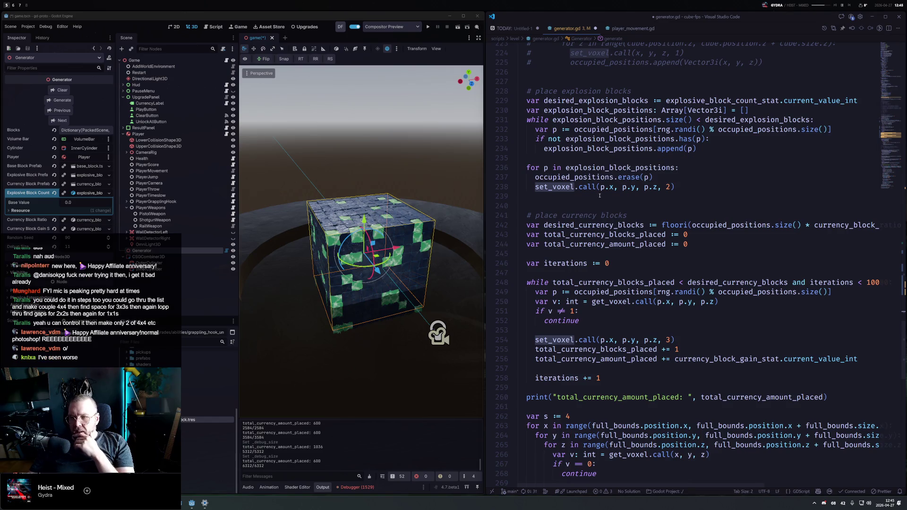
{"action": "mouse_move", "coordinate": [604, 163]}
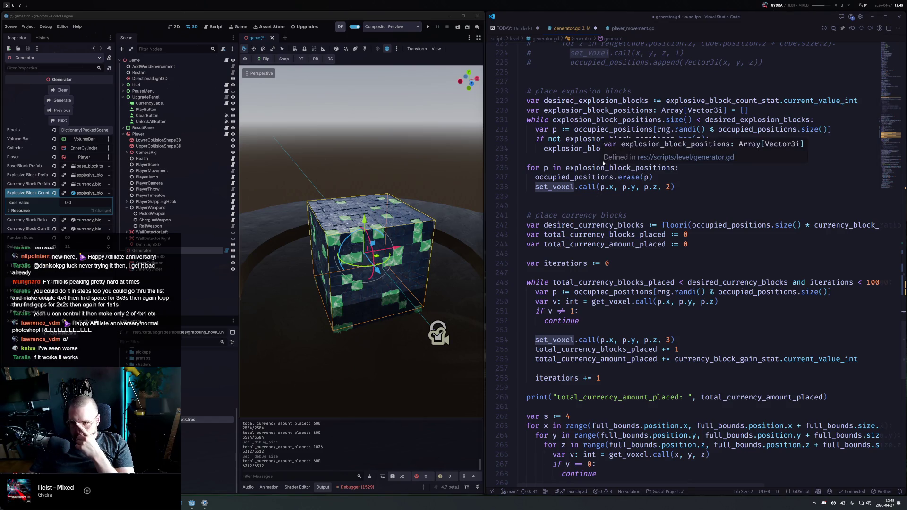
{"action": "scroll", "coordinate": [604, 163], "scroll_direction": "down", "scroll_amount": 8}
{"action": "left_click", "coordinate": [574, 187]}
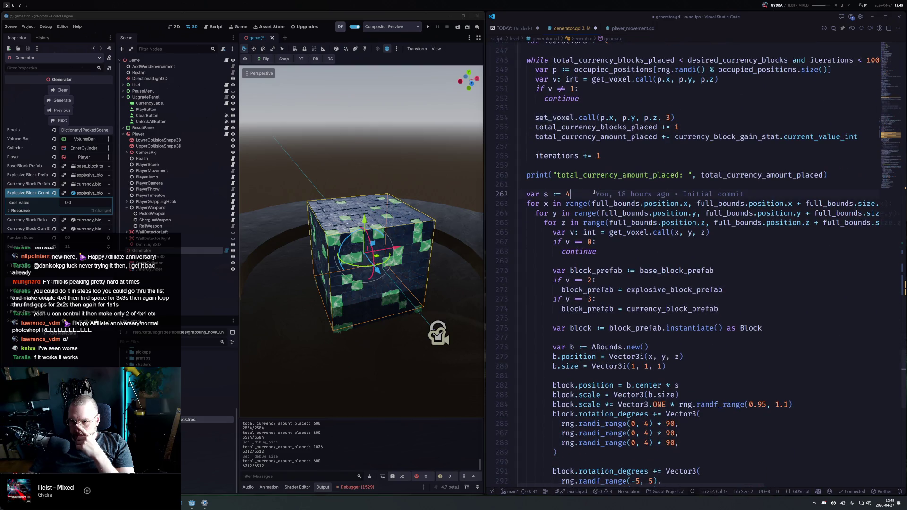
{"action": "scroll", "coordinate": [594, 191], "scroll_direction": "down", "scroll_amount": 3}
{"action": "left_click_drag", "start_coordinate": [615, 183], "coordinate": [519, 130]}
{"action": "mouse_move", "coordinate": [593, 148]}
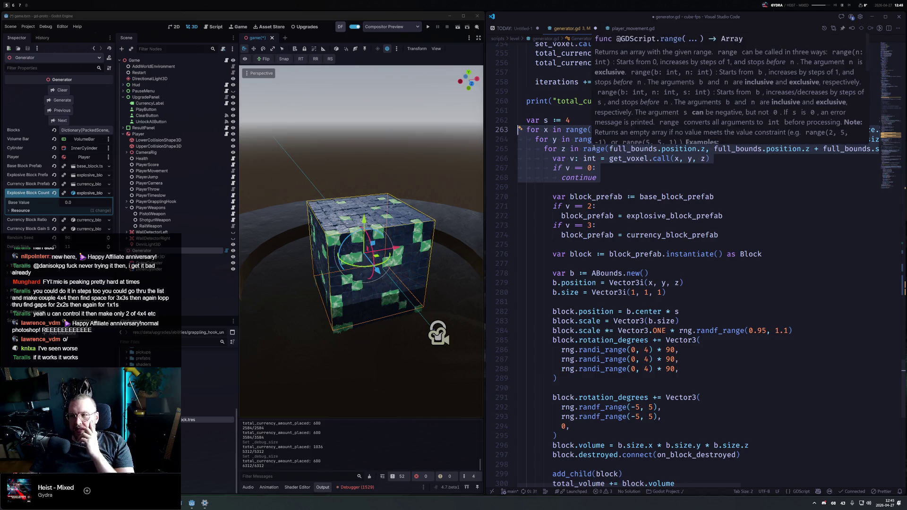
{"action": "left_click", "coordinate": [625, 176]}
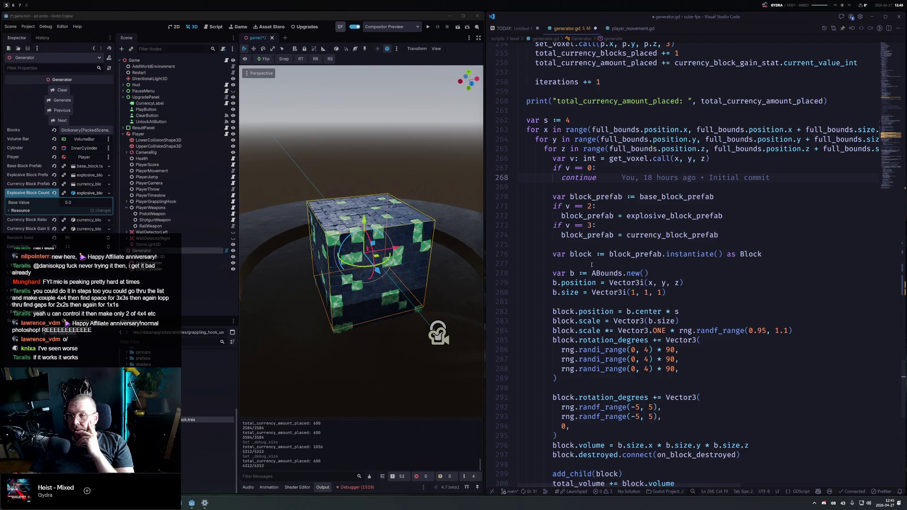
{"action": "left_click", "coordinate": [748, 162]}
Duplicate the get_voxel lookup line and rename the copy's variable to hv
{"action": "key", "text": "shift+alt+Down"}
{"action": "key", "text": "Home"}
{"action": "key", "text": "ctrl+Right"}
{"action": "key", "text": "ctrl+Right"}
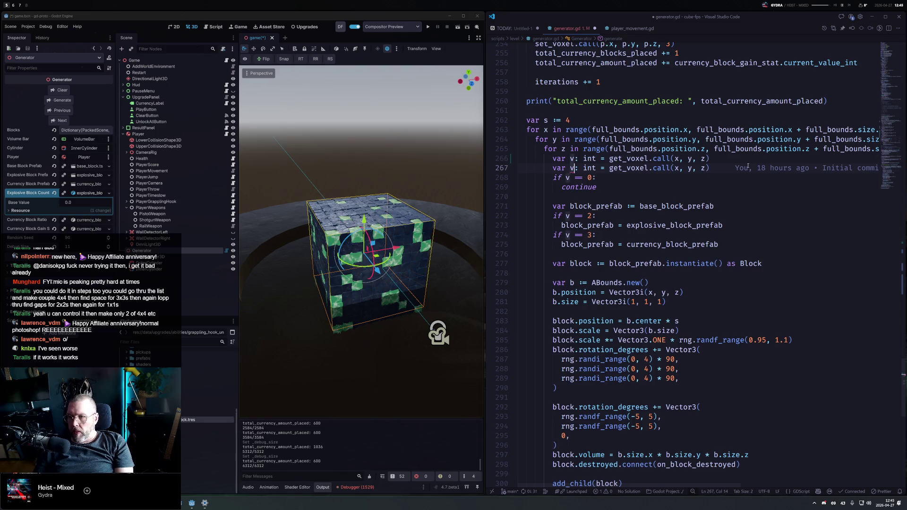
{"action": "type", "text": "h"}
{"action": "key", "text": "BackSpace"}
{"action": "key", "text": "BackSpace"}
{"action": "type", "text": "hv"}
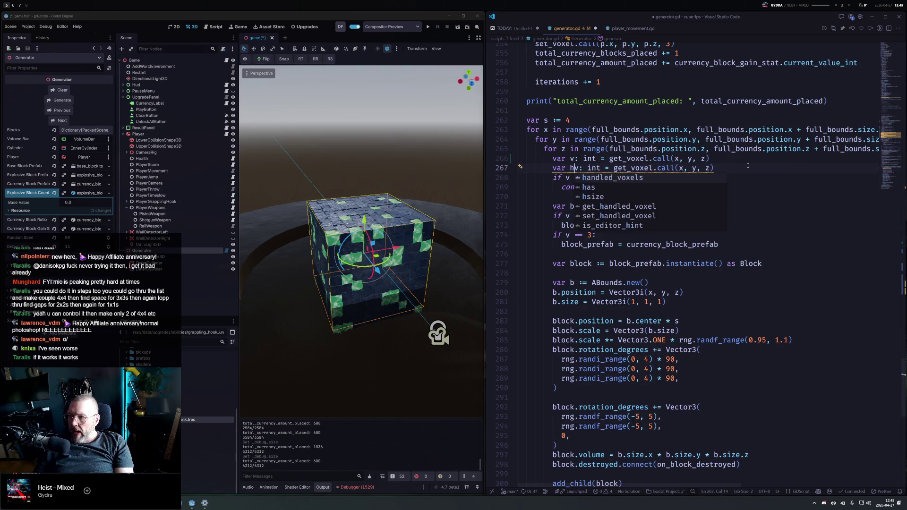
Make the hv line call get_handled_voxel.call(x, y, z) and type hv as bool
{"action": "key", "text": "ctrl+Right"}
{"action": "key", "text": "ctrl+Right"}
{"action": "key", "text": "ctrl+Right"}
{"action": "key", "text": "ctrl+BackSpace"}
{"action": "type", "text": "get_h"}
{"action": "key", "text": "Tab"}
{"action": "key", "text": "Right"}
{"action": "key", "text": "Right"}
{"action": "key", "text": "Right"}
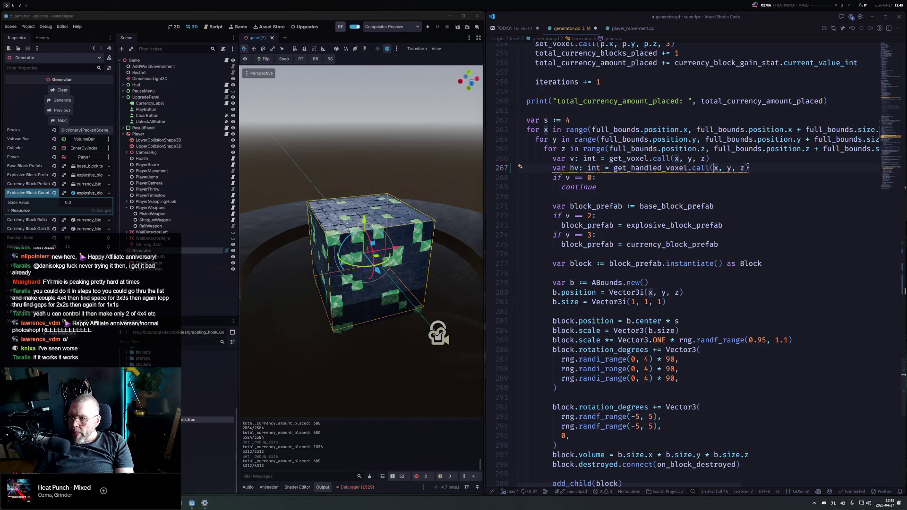
{"action": "key", "text": "ctrl+Left"}
{"action": "key", "text": "ctrl+Left"}
{"action": "key", "text": "ctrl+Left"}
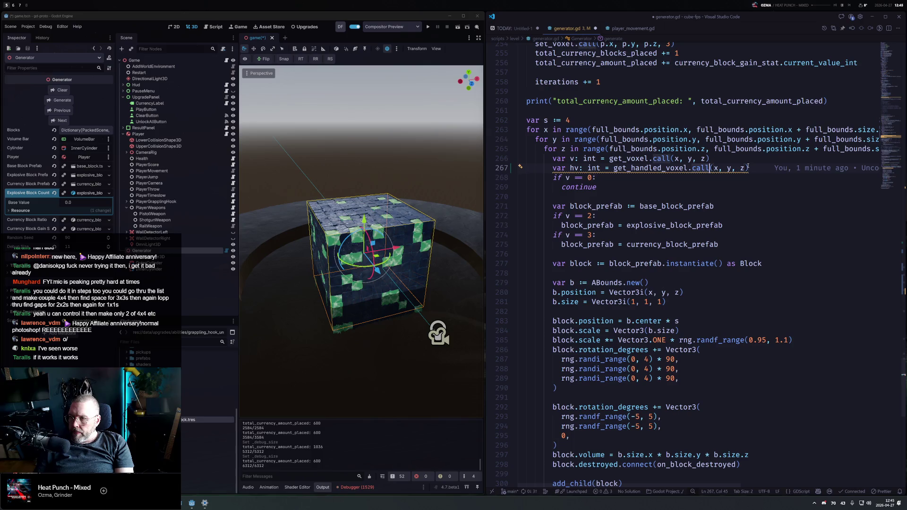
{"action": "key", "text": "ctrl+BackSpace"}
{"action": "type", "text": "bool"}
{"action": "key", "text": "Escape"}
Change the skip condition to if not hv or v == 0
{"action": "key", "text": "Down"}
{"action": "key", "text": "ctrl+Left"}
{"action": "key", "text": "ctrl+Left"}
{"action": "type", "text": "not hv"}
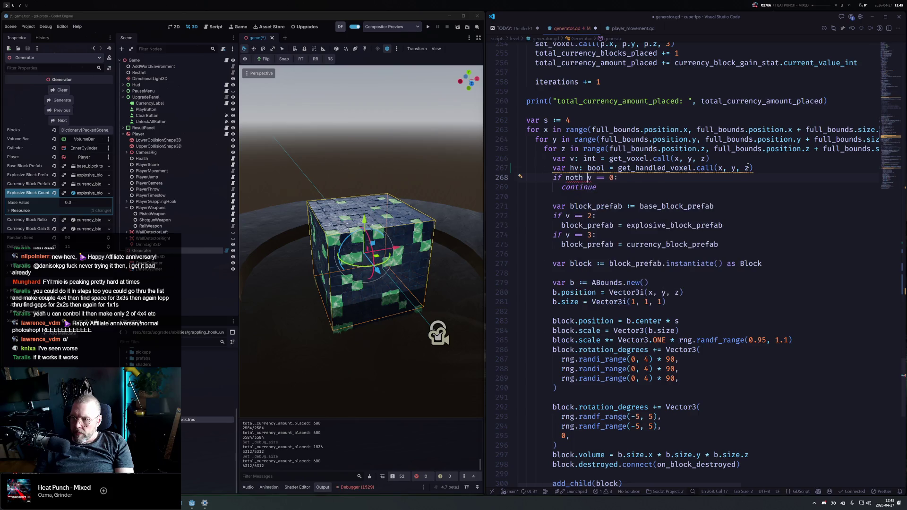
{"action": "type", "text": " and v"}
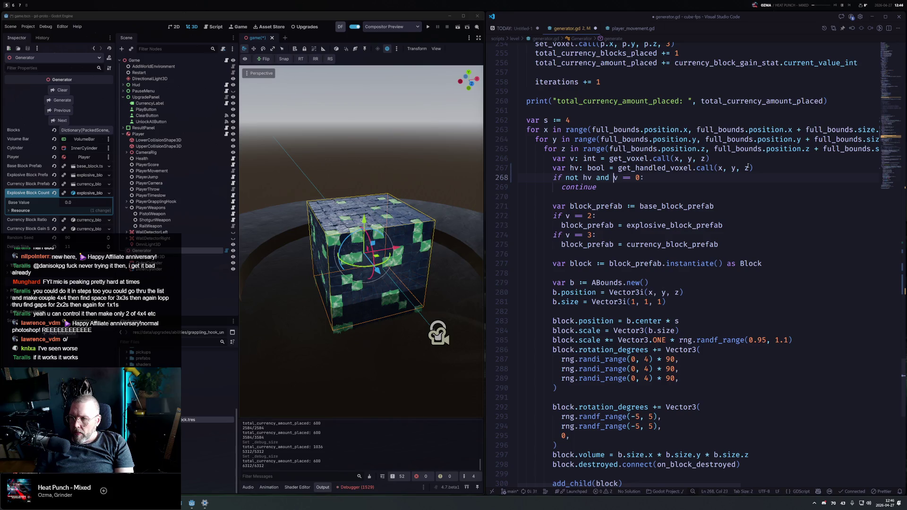
{"action": "key", "text": "Left"}
{"action": "key", "text": "ctrl+BackSpace"}
{"action": "type", "text": "or"}
{"action": "key", "text": "Escape"}
Reorder the lookups so the hv line comes before the get_voxel line
{"action": "key", "text": "Up"}
{"action": "key", "text": "Up"}
{"action": "key", "text": "Home"}
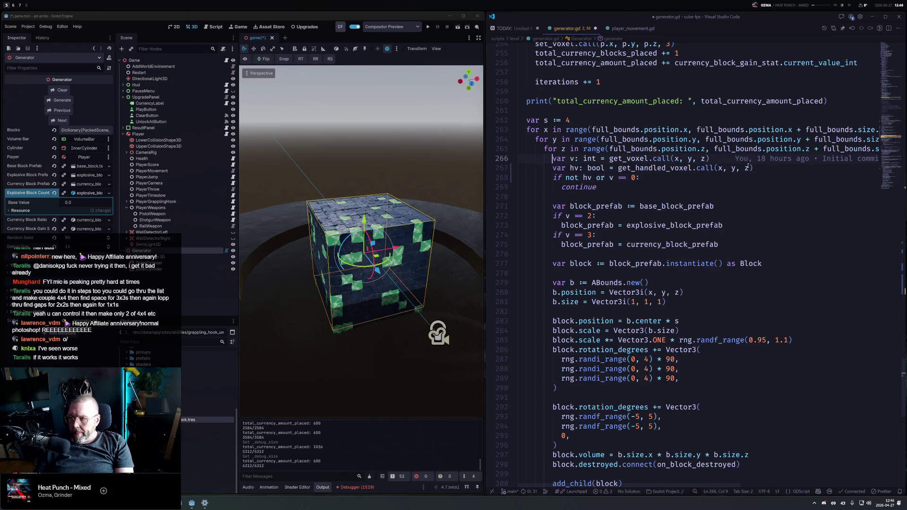
{"action": "key", "text": "alt+Down"}
{"action": "key", "text": "Down"}
{"action": "key", "text": "Down"}
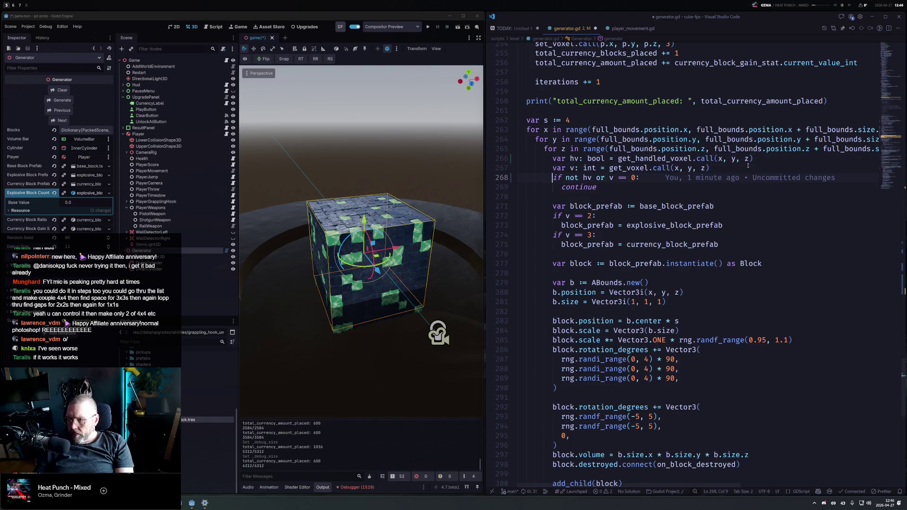
{"action": "key", "text": "Down"}
{"action": "key", "text": "Down"}
{"action": "key", "text": "Down"}
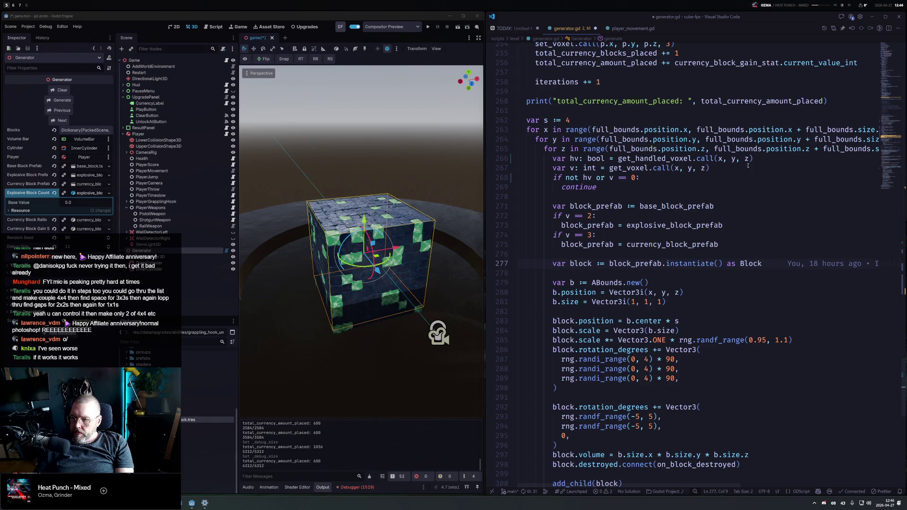
Move through the block setup code, briefly adding and removing a blank line after the connect call
{"action": "key", "text": "Down"}
{"action": "key", "text": "Down"}
{"action": "key", "text": "Down"}
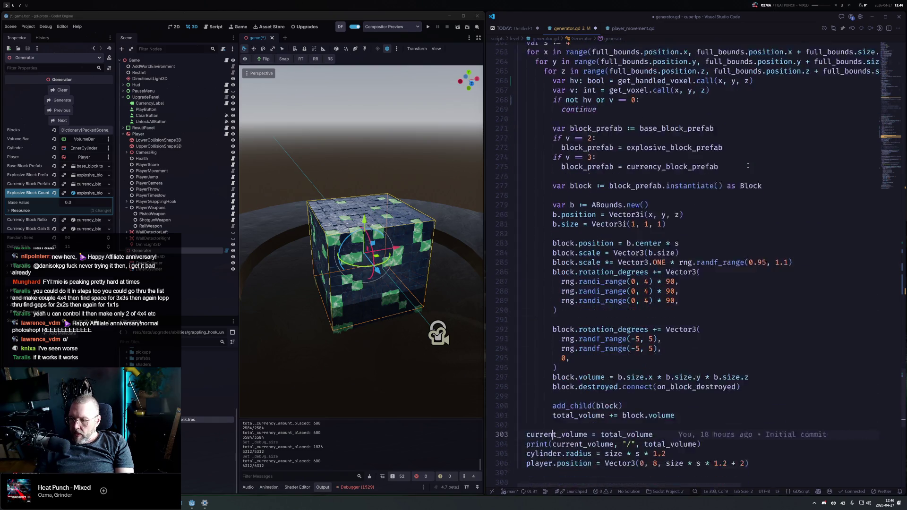
{"action": "key", "text": "Up"}
{"action": "key", "text": "Up"}
{"action": "key", "text": "Up"}
{"action": "key", "text": "Down"}
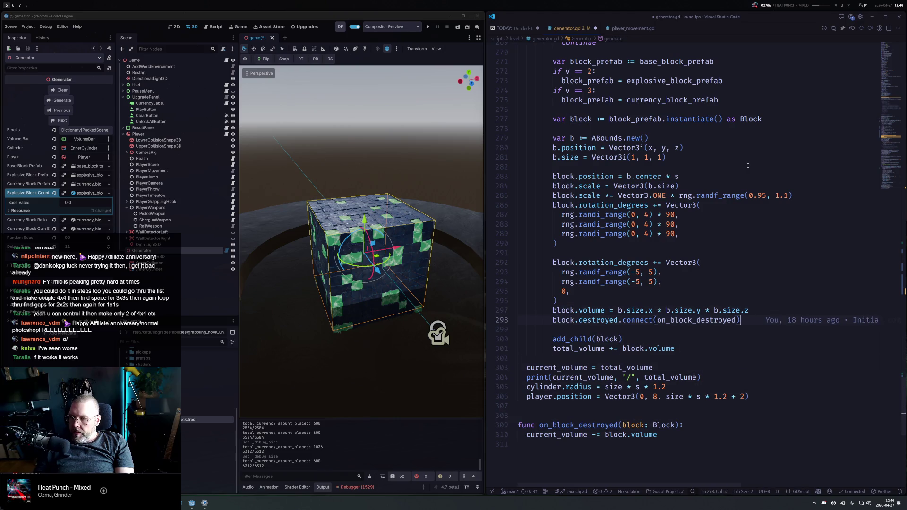
{"action": "key", "text": "End"}
{"action": "key", "text": "Return"}
{"action": "key", "text": "BackSpace"}
{"action": "key", "text": "BackSpace"}
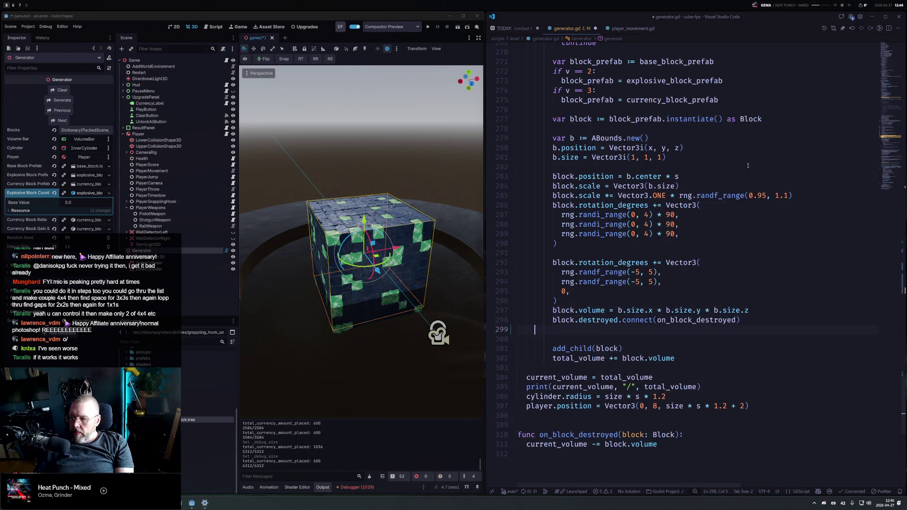
{"action": "key", "text": "BackSpace"}
{"action": "key", "text": "Up"}
{"action": "key", "text": "Up"}
{"action": "key", "text": "Up"}
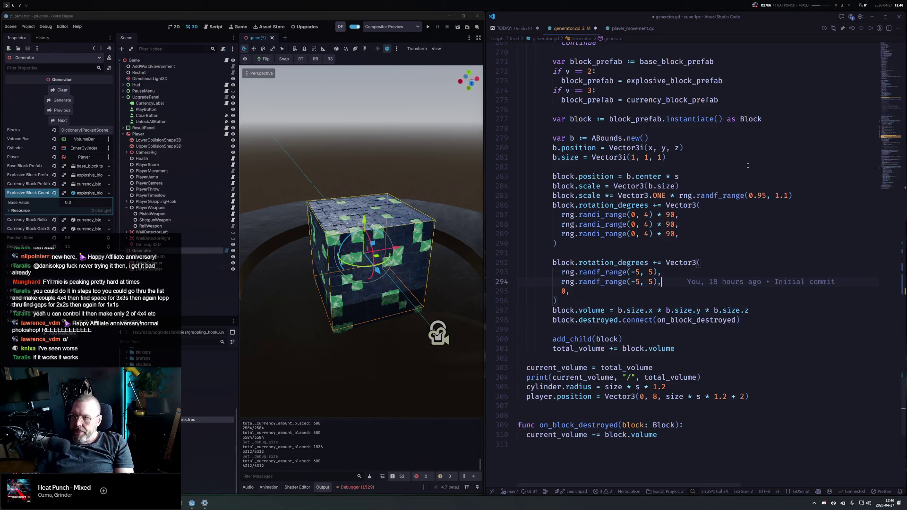
{"action": "scroll", "coordinate": [728, 168], "scroll_direction": "up", "scroll_amount": 8}
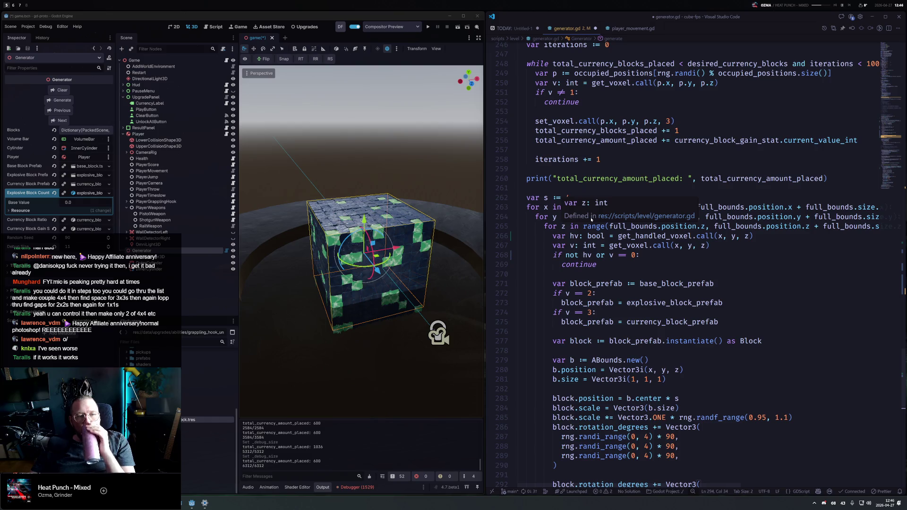
Below the b.size line, add '# check 2x2x2' and var is_free := true
{"action": "left_click", "coordinate": [604, 267]}
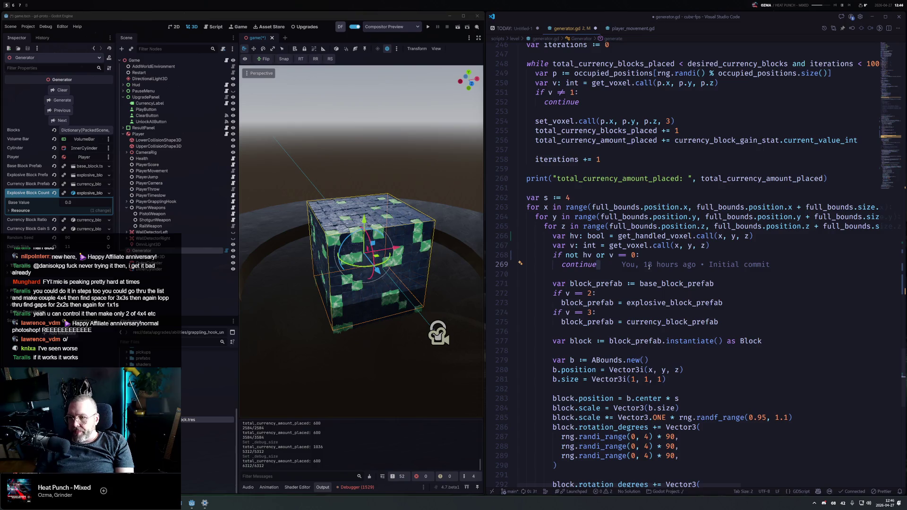
{"action": "key", "text": "Down"}
{"action": "key", "text": "Down"}
{"action": "key", "text": "Down"}
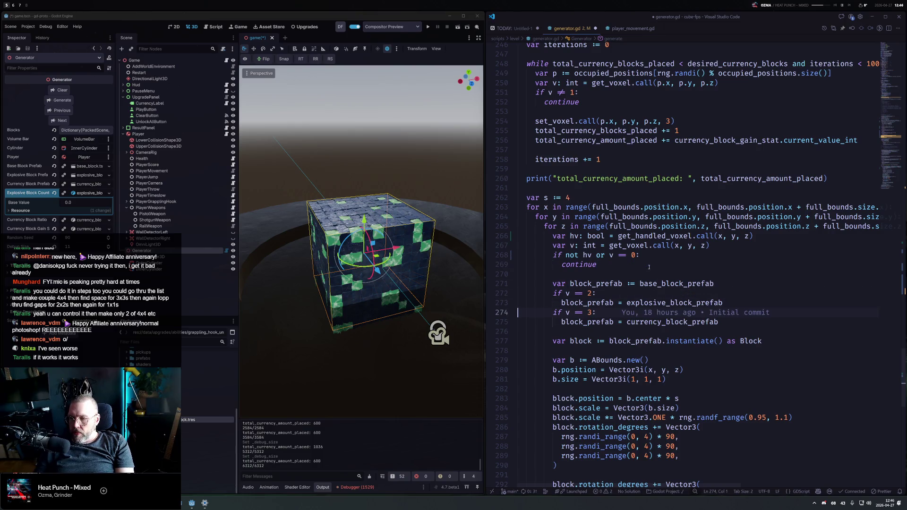
{"action": "key", "text": "Down"}
{"action": "key", "text": "Down"}
{"action": "key", "text": "Down"}
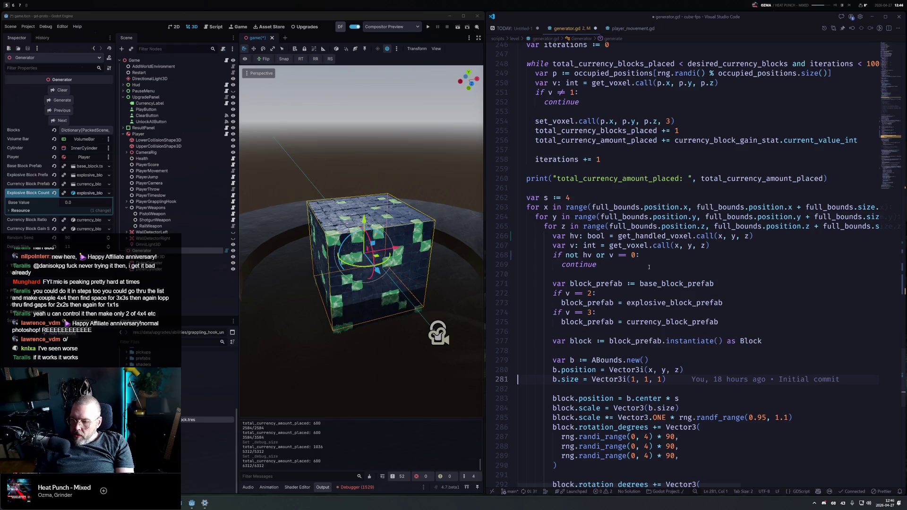
{"action": "key", "text": "End"}
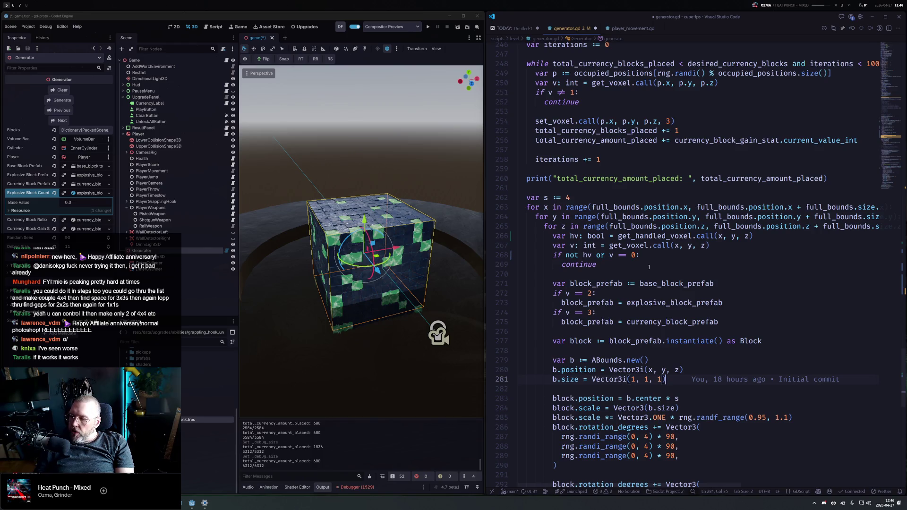
{"action": "key", "text": "Return"}
{"action": "key", "text": "Return"}
{"action": "type", "text": "# check 2"}
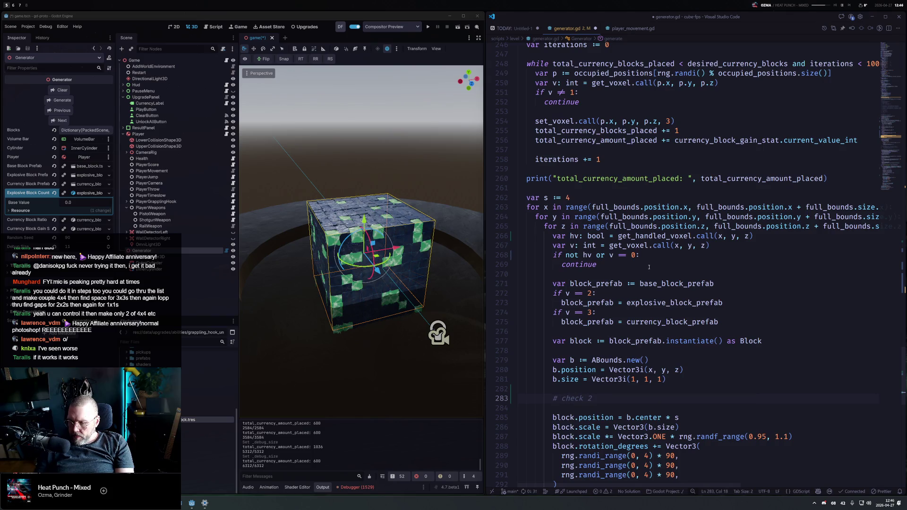
{"action": "type", "text": "x2"}
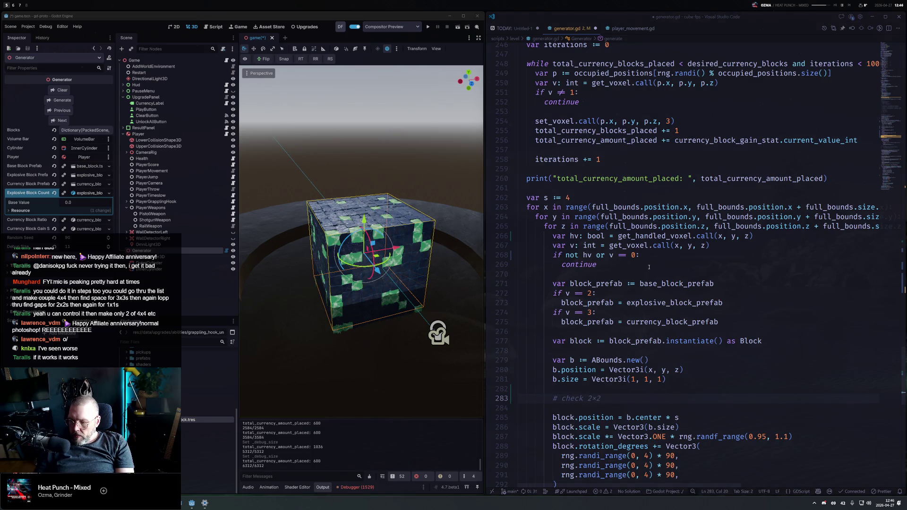
{"action": "type", "text": "x2"}
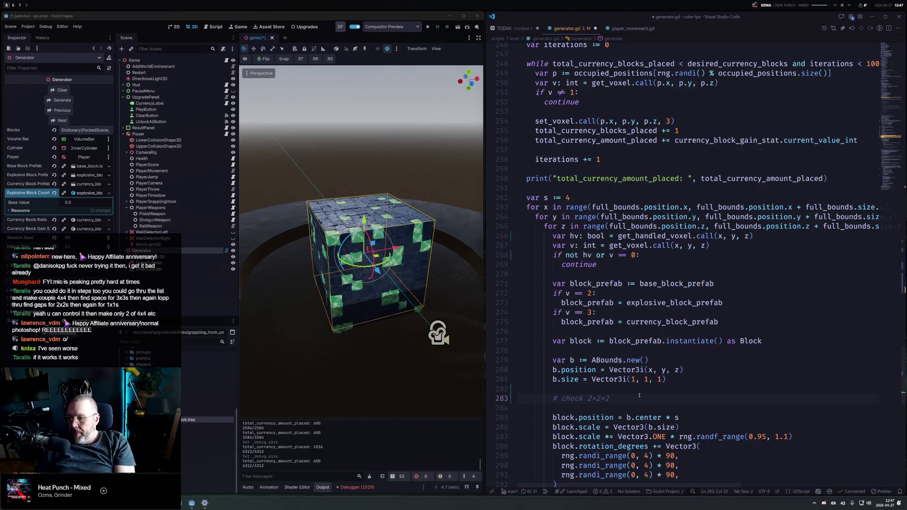
{"action": "key", "text": "Return"}
{"action": "type", "text": "if"}
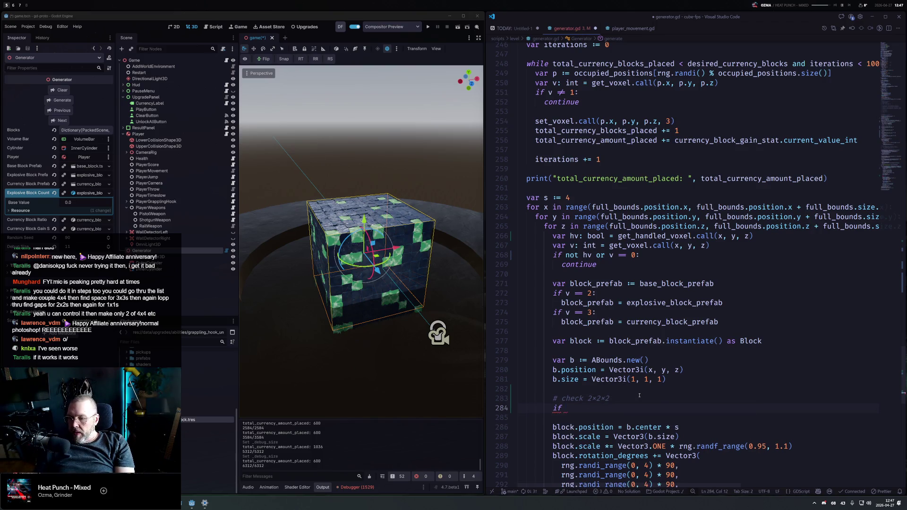
{"action": "type", "text": "var is_"}
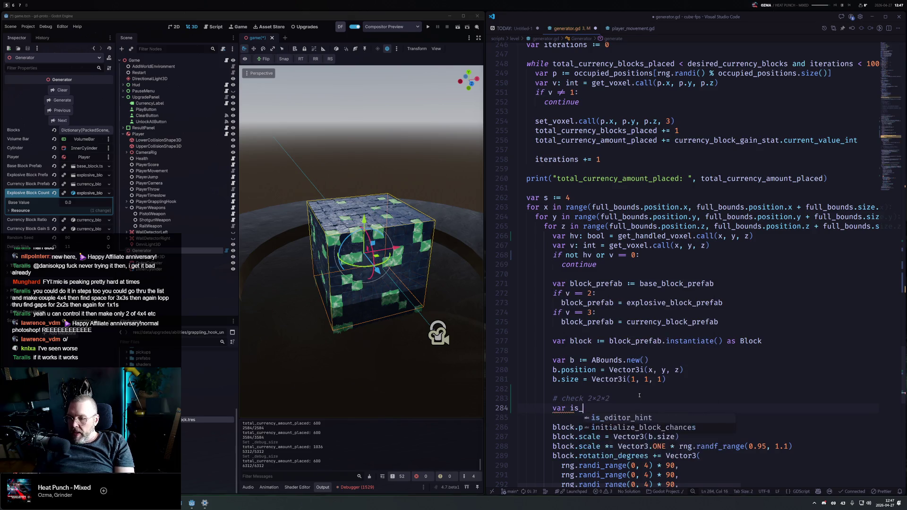
{"action": "type", "text": "free"}
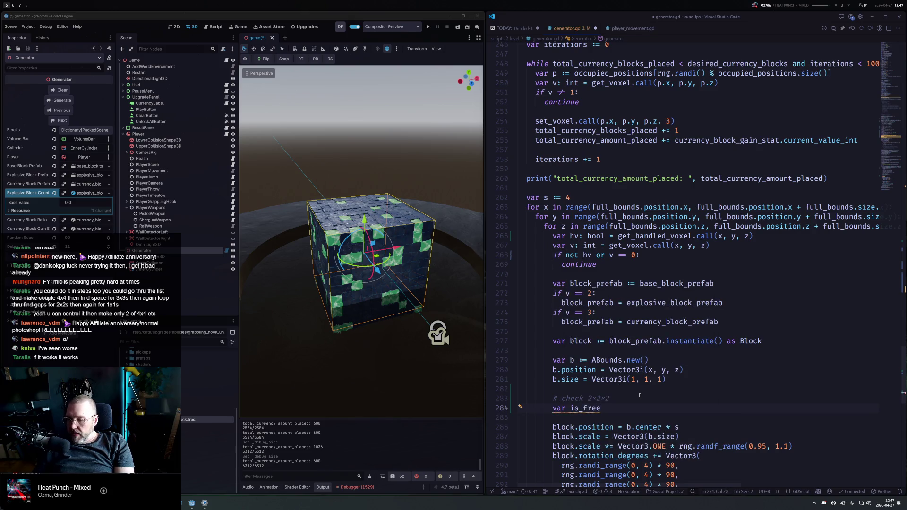
{"action": "type", "text": " := fa"}
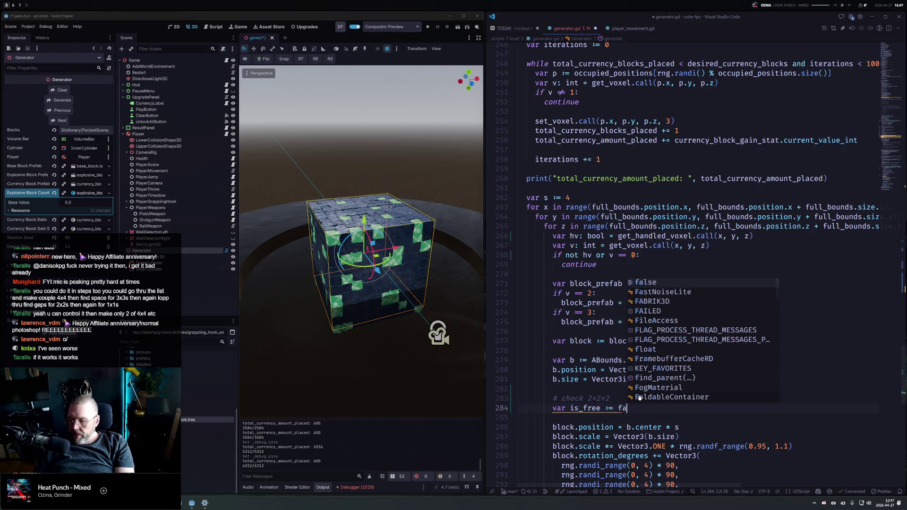
{"action": "type", "text": "true"}
{"action": "key", "text": "Return"}
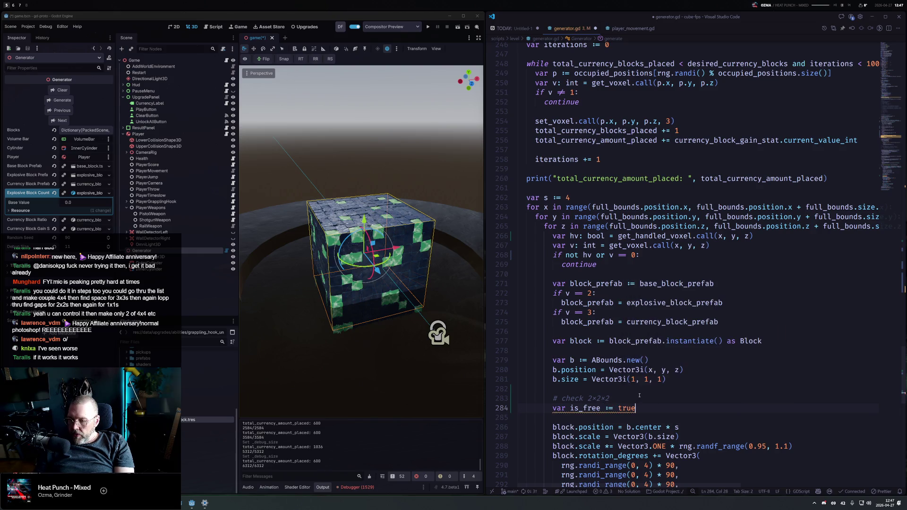
{"action": "key", "text": "Return"}
{"action": "key", "text": "Return"}
{"action": "key", "text": "Up"}
Write for x2 in range(x, x+1): and duplicate it into three nested loop lines
{"action": "type", "text": "for x2 in range(x, x+1):"}
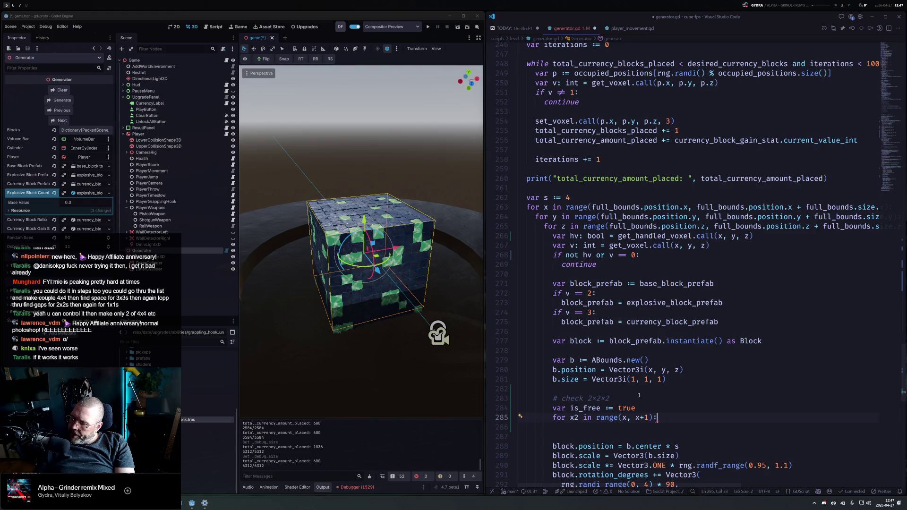
{"action": "key", "text": "shift+alt+Down"}
{"action": "key", "text": "ctrl+bracketright"}
{"action": "key", "text": "shift+alt+Down"}
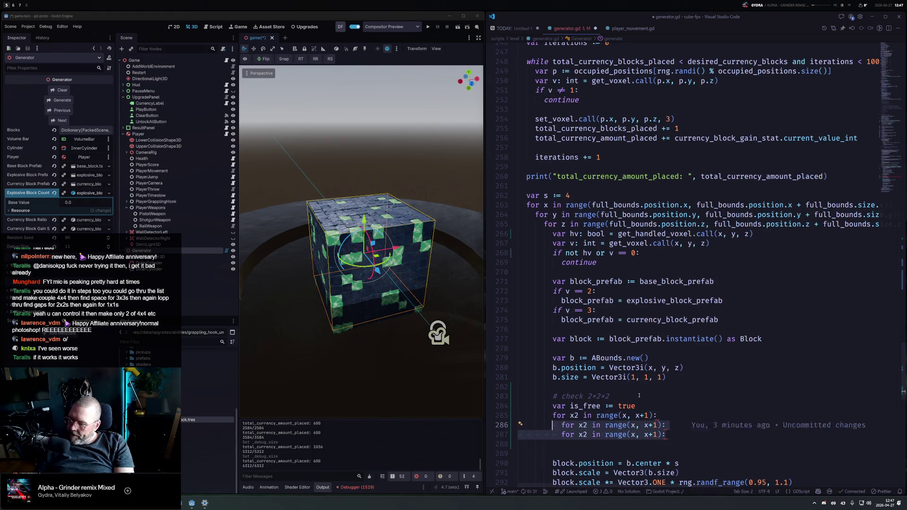
{"action": "key", "text": "ctrl+bracketright"}
Rename the two duplicated loops to y2 and z2 with matching ranges, adding an indented body line
{"action": "key", "text": "Up"}
{"action": "key", "text": "Home"}
{"action": "key", "text": "Right"}
{"action": "key", "text": "Right"}
{"action": "key", "text": "Right"}
{"action": "key", "text": "shift+Left"}
{"action": "key", "text": "ctrl+d"}
{"action": "key", "text": "ctrl+d"}
{"action": "type", "text": "y"}
{"action": "key", "text": "Down"}
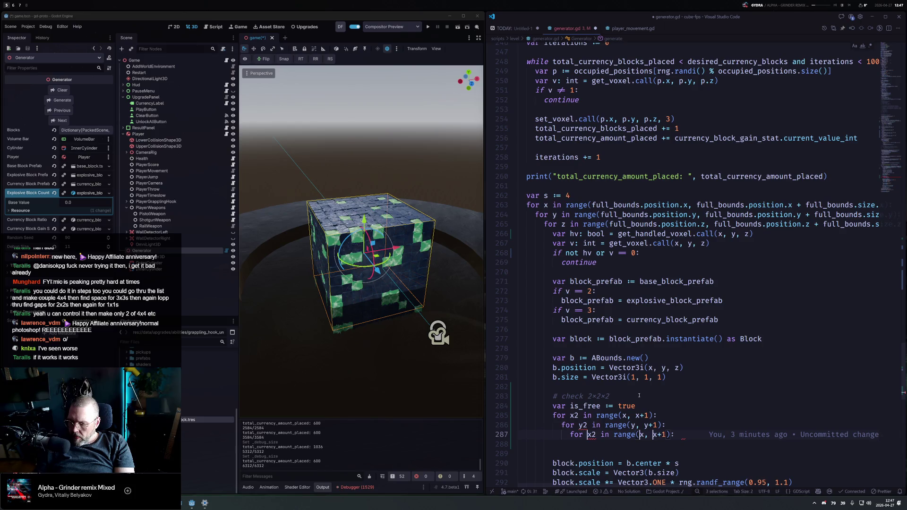
{"action": "key", "text": "shift+Left"}
{"action": "type", "text": "z"}
{"action": "key", "text": "End"}
{"action": "key", "text": "BackSpace"}
{"action": "key", "text": "BackSpace"}
{"action": "type", "text": ":"}
{"action": "key", "text": "Return"}
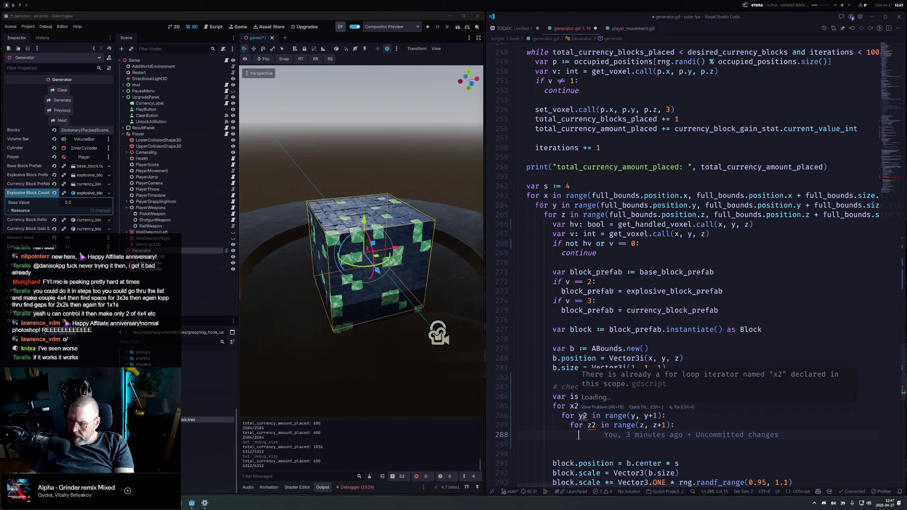
Dismiss the duplicate-iterator warning, check the x2 loop line, and switch to Godot
{"action": "left_click", "coordinate": [588, 416]}
{"action": "left_click", "coordinate": [578, 406]}
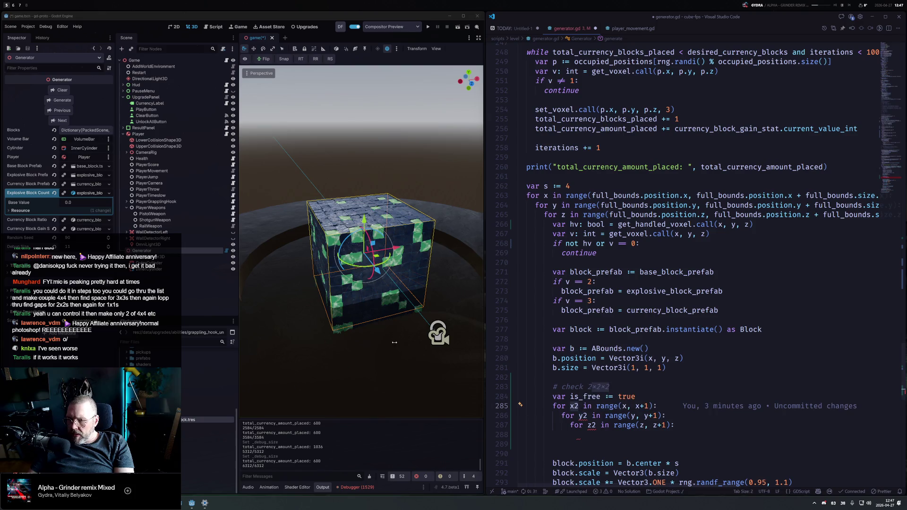
{"action": "left_click", "coordinate": [424, 38]}
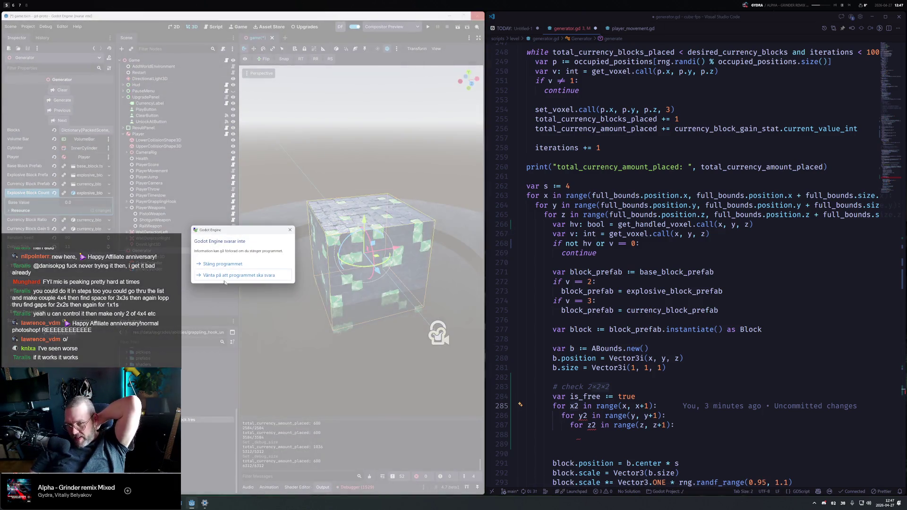
Close the unresponsive Godot, save generator.gd, and reopen the gd-proto project
{"action": "left_click", "coordinate": [210, 263]}
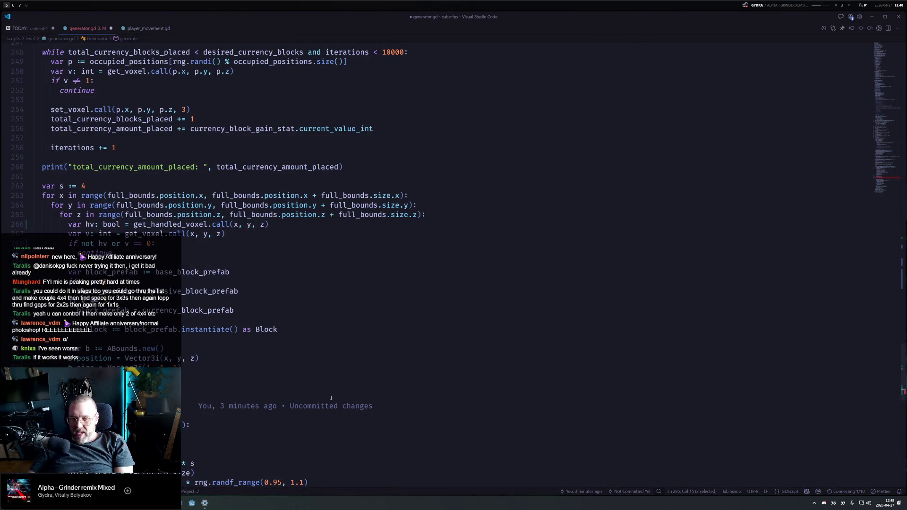
{"action": "left_click", "coordinate": [184, 434]}
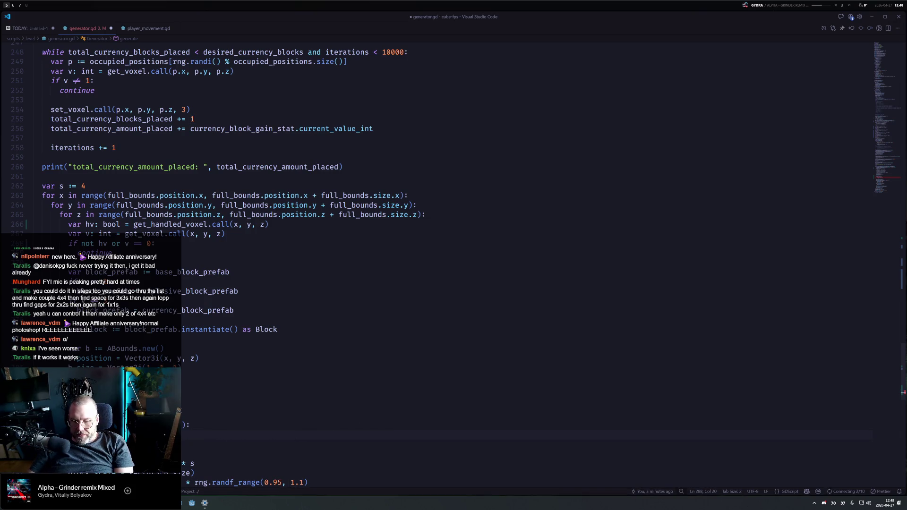
{"action": "key", "text": "ctrl+s"}
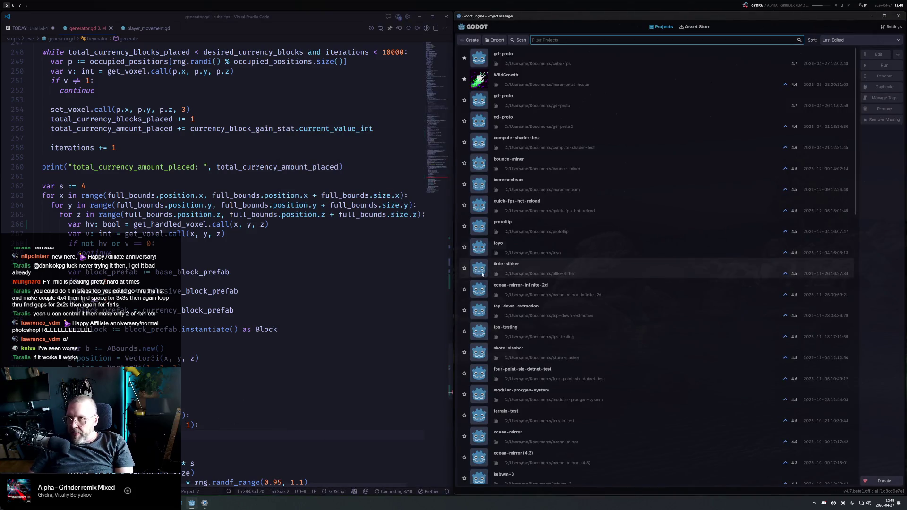
{"action": "double_click", "coordinate": [543, 63]}
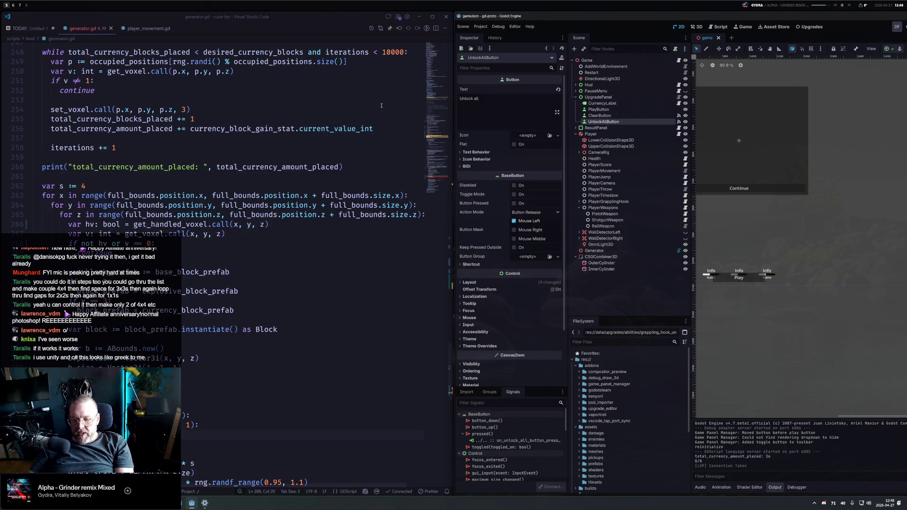
Move the Godot window to the left monitor, show the 3D view, and select the Generator node
{"action": "key", "text": "alt+Tab"}
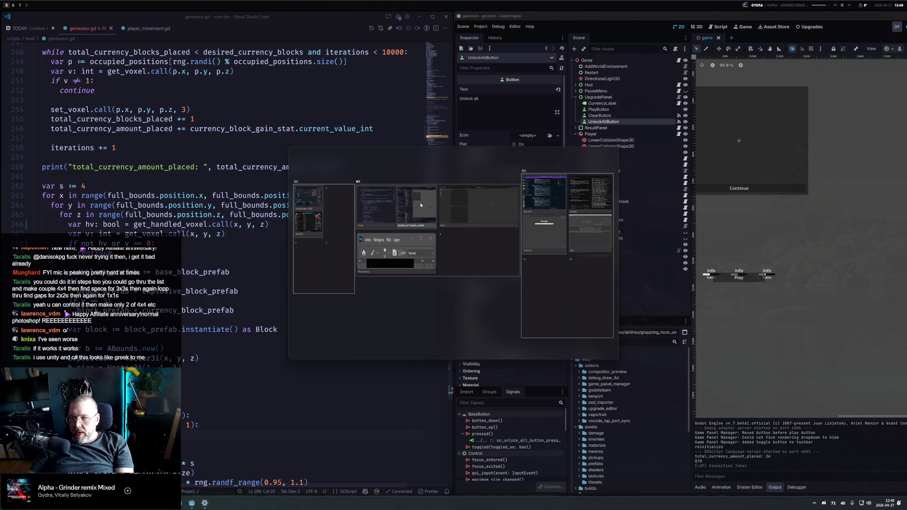
{"action": "left_click_drag", "start_coordinate": [403, 207], "coordinate": [365, 206]}
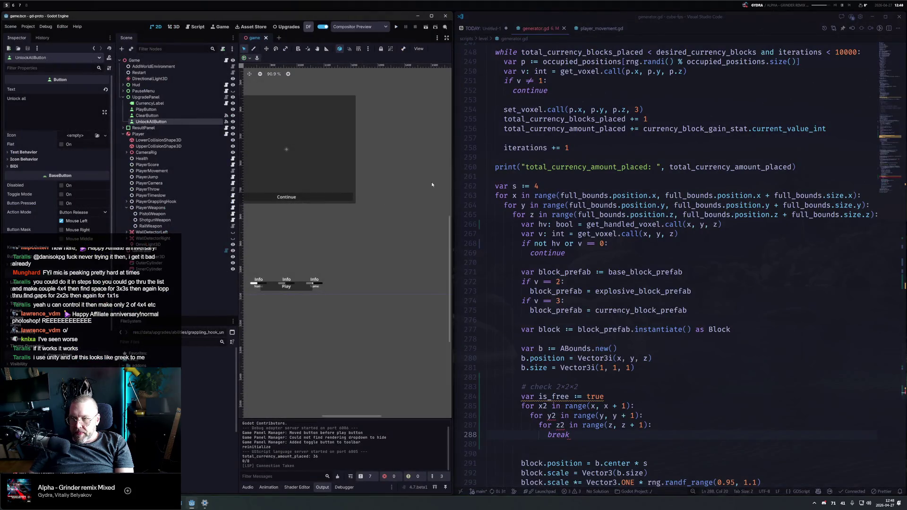
{"action": "left_click", "coordinate": [567, 254]}
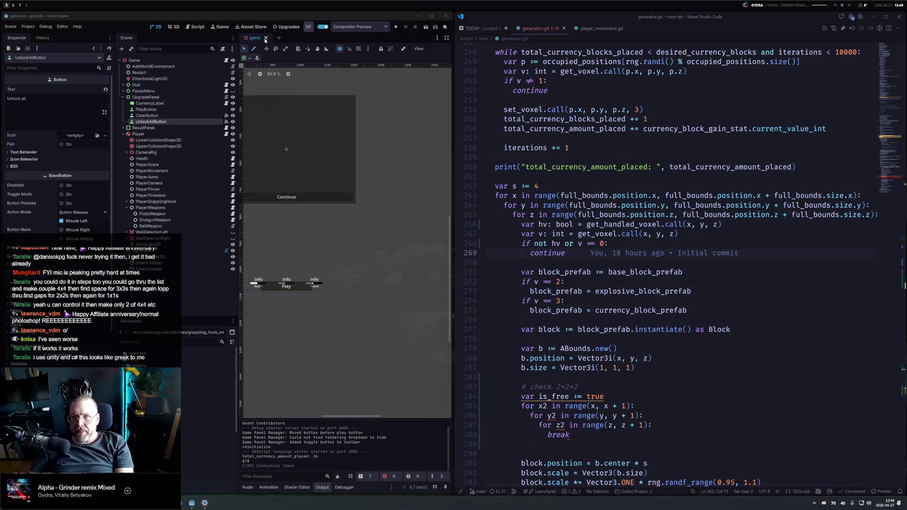
{"action": "left_click", "coordinate": [173, 26]}
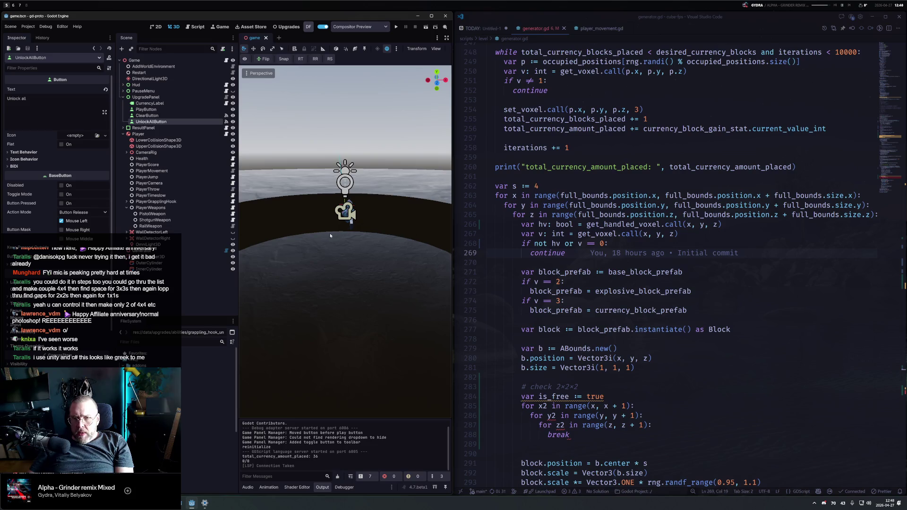
{"action": "scroll", "coordinate": [341, 234], "scroll_direction": "down", "scroll_amount": 3}
{"action": "left_click_drag", "start_coordinate": [335, 237], "coordinate": [286, 266]}
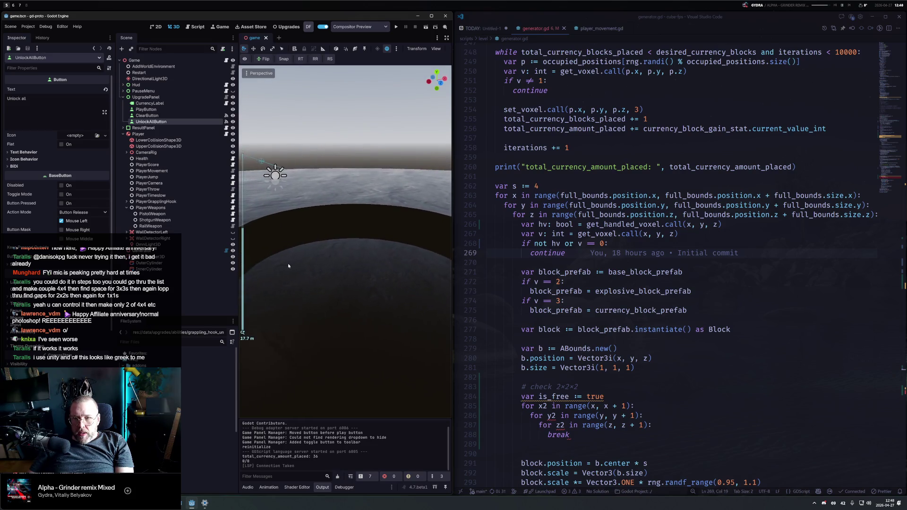
{"action": "left_click", "coordinate": [203, 251]}
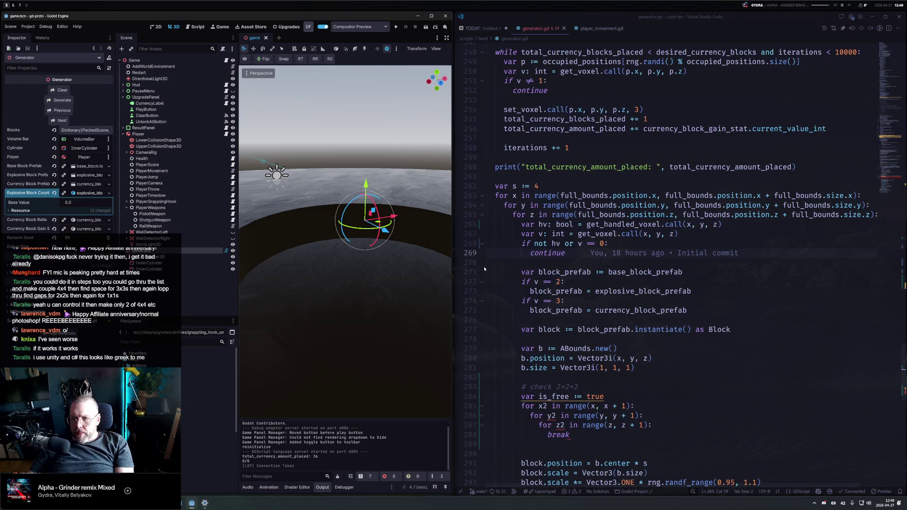
{"action": "scroll", "coordinate": [614, 331], "scroll_direction": "down", "scroll_amount": 5}
{"action": "left_click", "coordinate": [582, 285]}
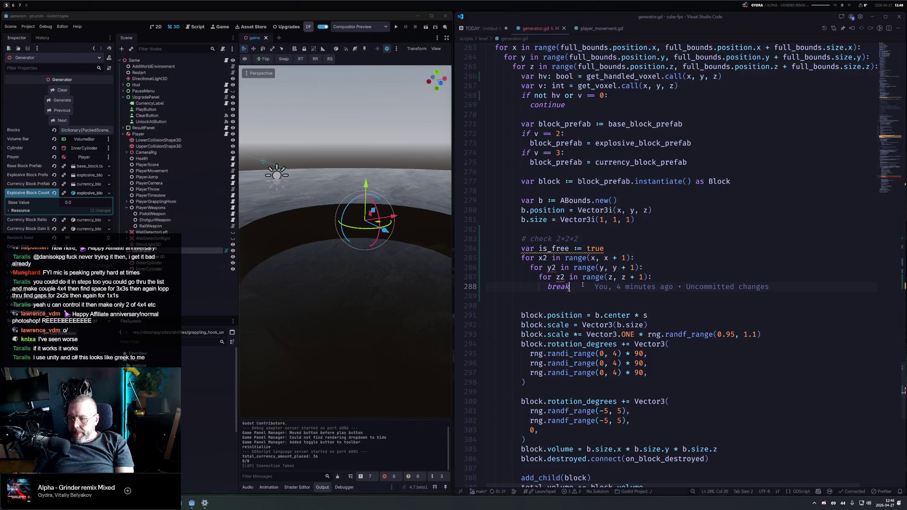
Comment out the unfinished 2x2x2 check lines, save generator.gd, and rerun Generate
{"action": "left_click_drag", "start_coordinate": [583, 285], "coordinate": [521, 248]}
{"action": "key", "text": "ctrl+slash"}
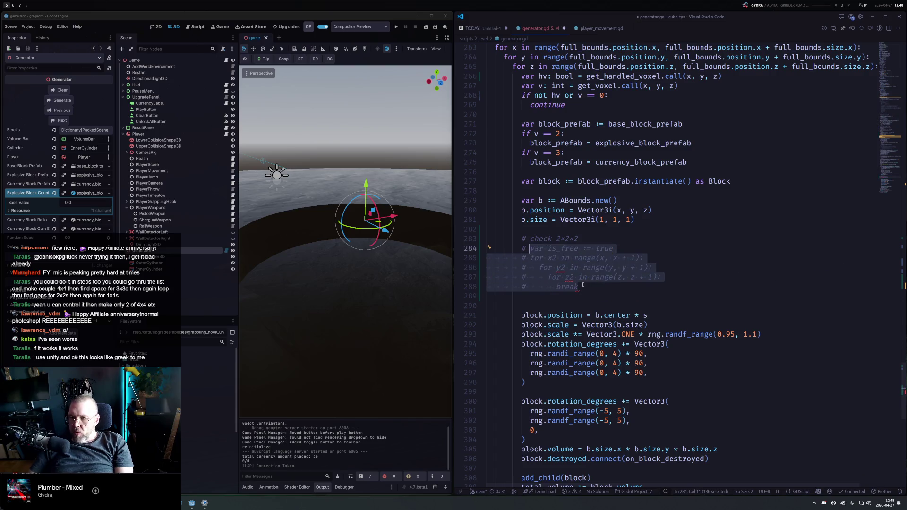
{"action": "key", "text": "ctrl+s"}
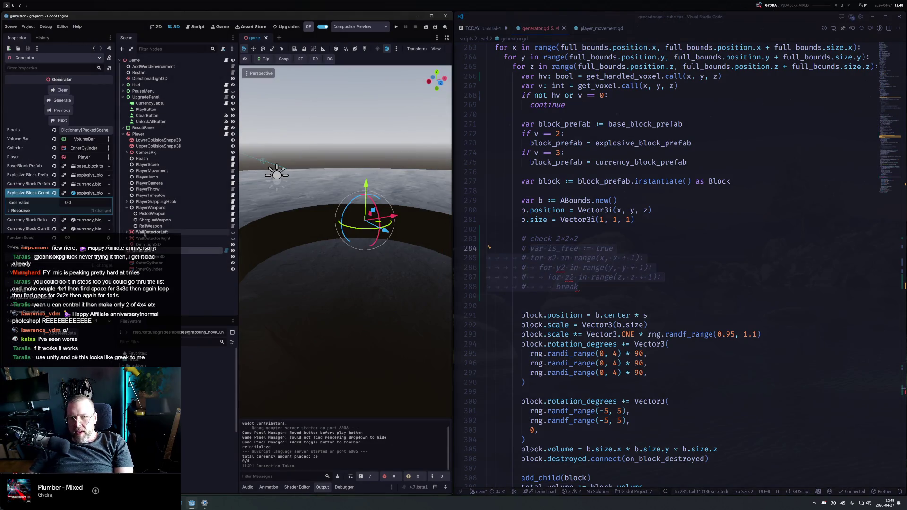
{"action": "left_click", "coordinate": [60, 101]}
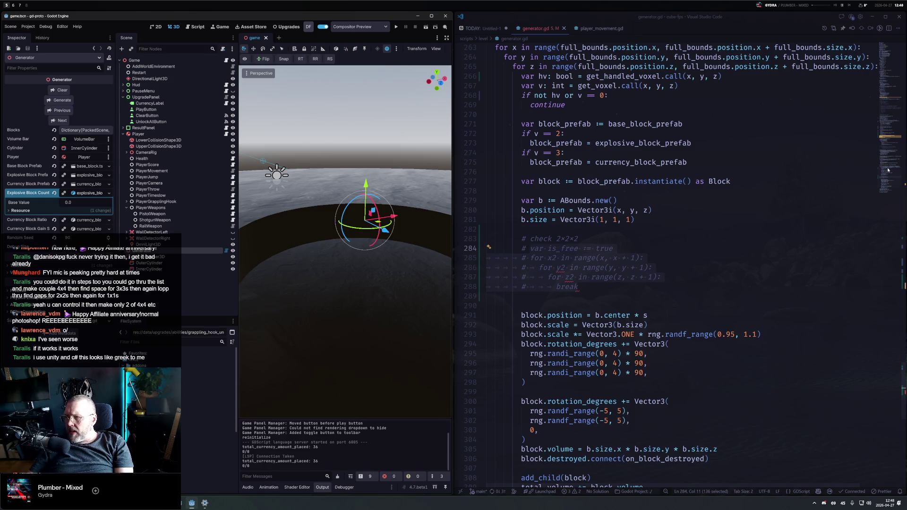
Reload the VS Code window, regenerate the level twice, and switch to Fork
{"action": "key", "text": "ctrl+shift+p"}
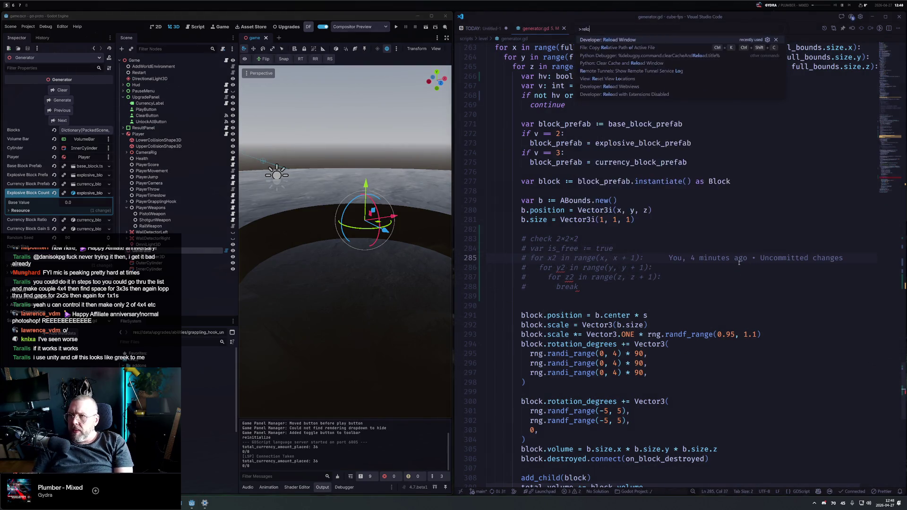
{"action": "key", "text": "Return"}
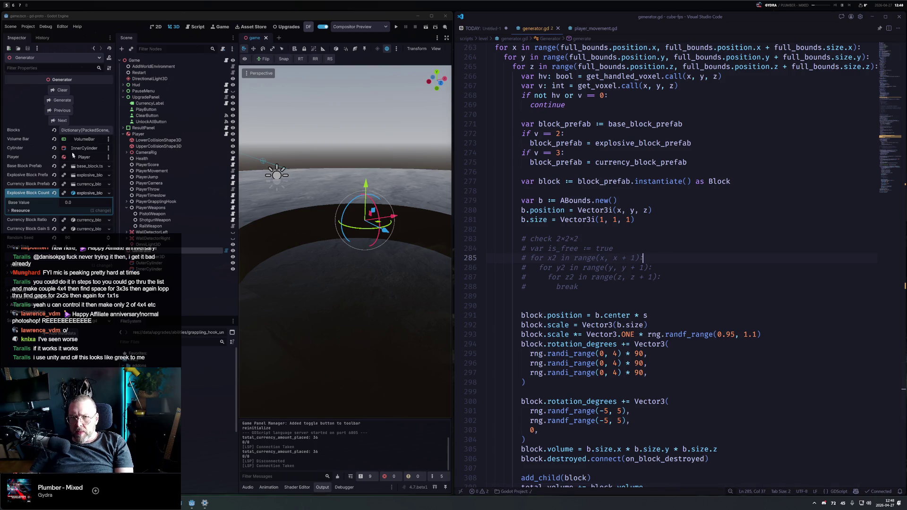
{"action": "left_click", "coordinate": [62, 101]}
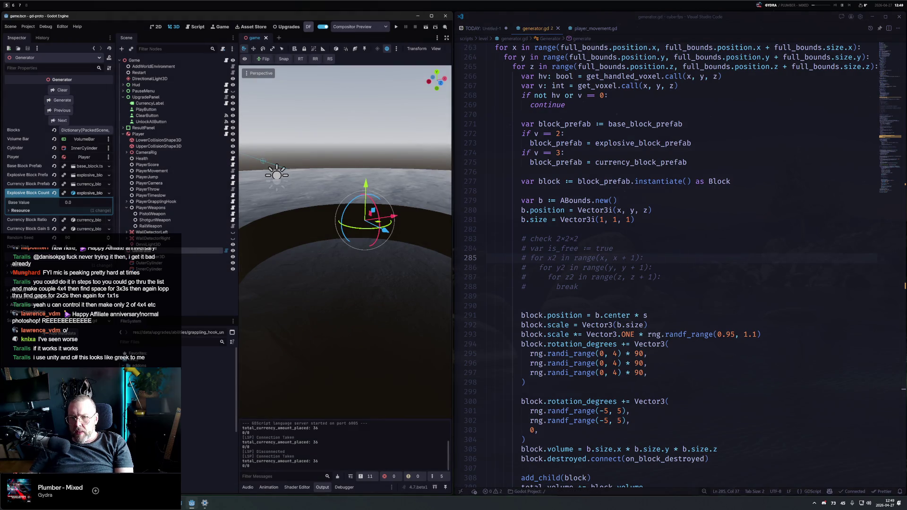
{"action": "left_click", "coordinate": [62, 101]}
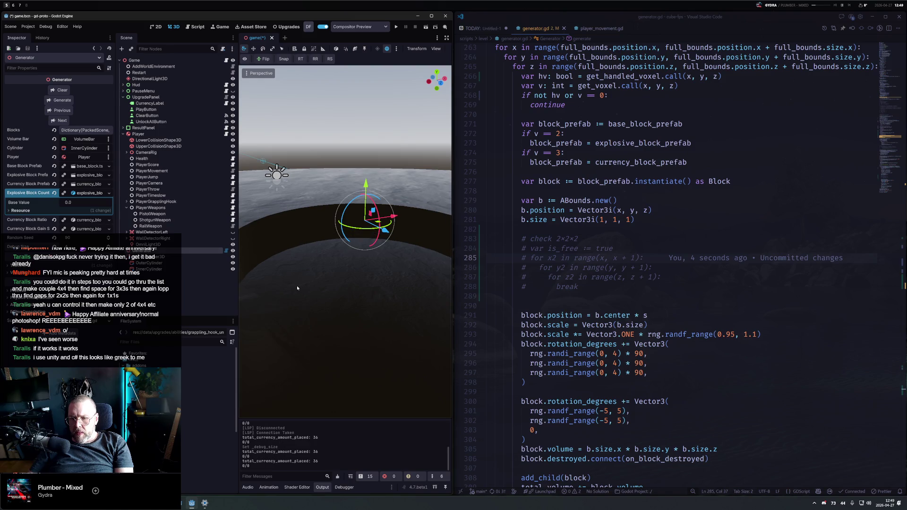
{"action": "scroll", "coordinate": [649, 205], "scroll_direction": "up", "scroll_amount": 20}
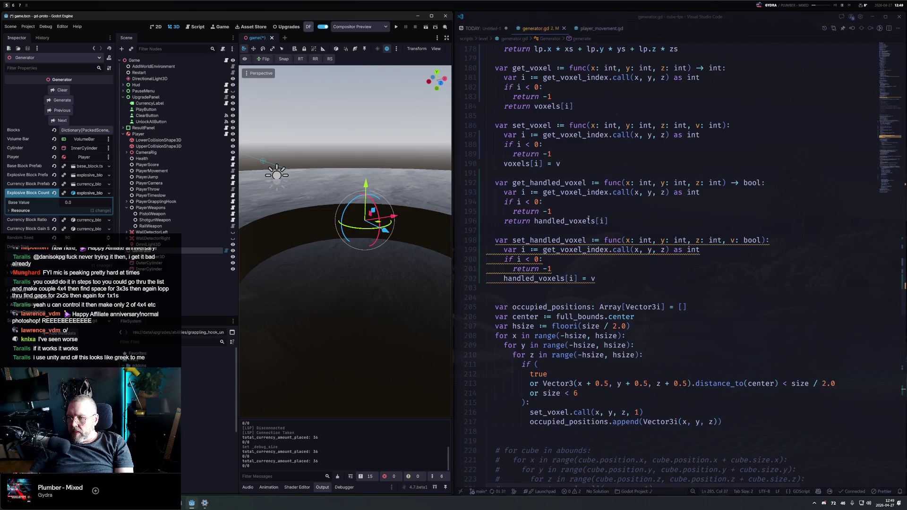
{"action": "scroll", "coordinate": [589, 219], "scroll_direction": "up", "scroll_amount": 10}
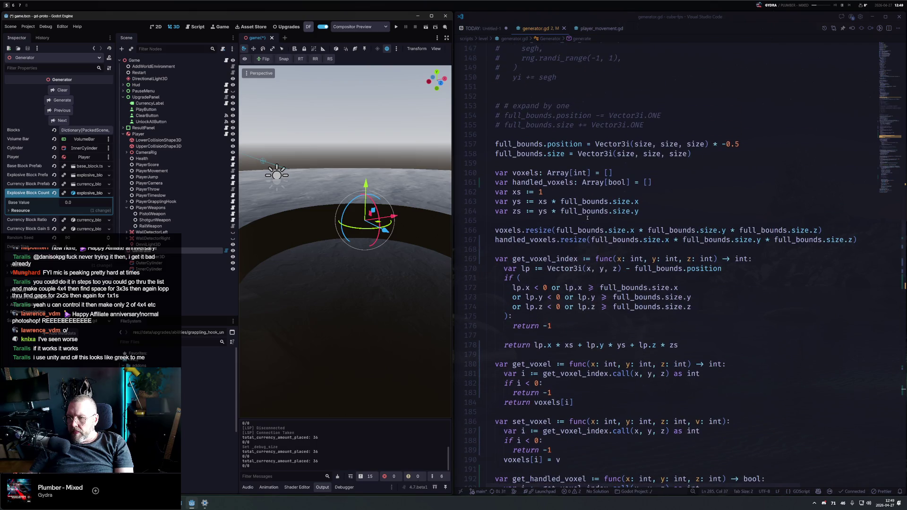
{"action": "scroll", "coordinate": [588, 218], "scroll_direction": "down", "scroll_amount": 3}
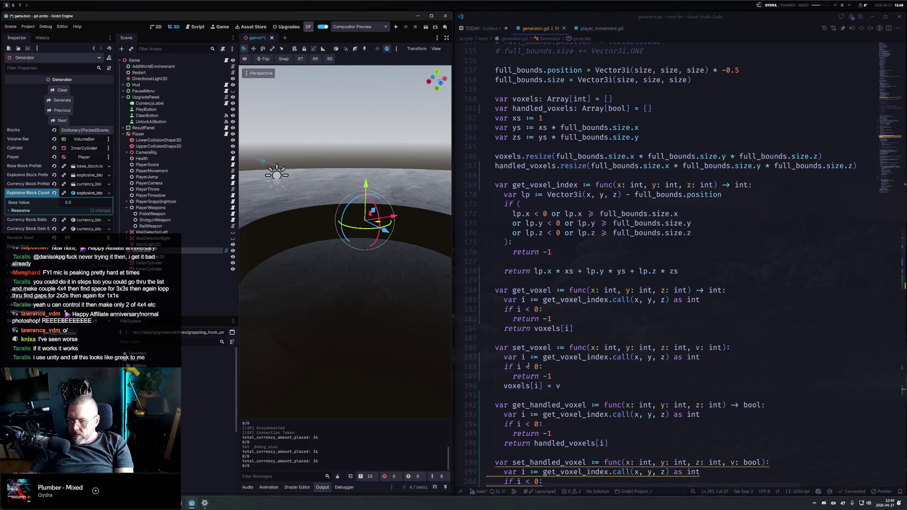
{"action": "scroll", "coordinate": [565, 349], "scroll_direction": "down", "scroll_amount": 3}
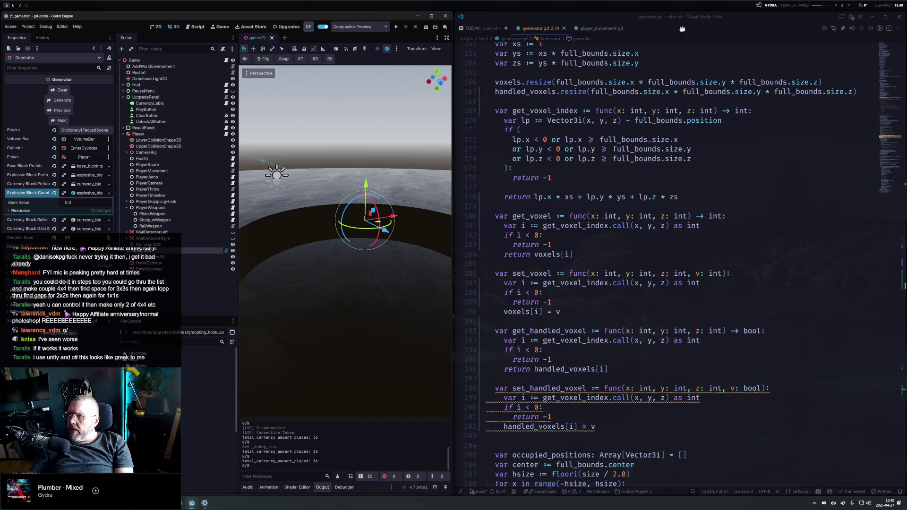
{"action": "left_click", "coordinate": [14, 5]}
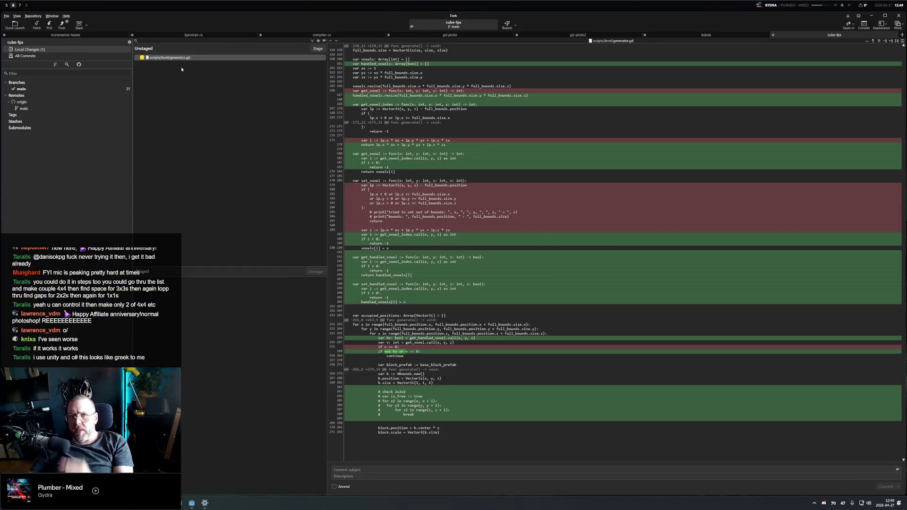
{"action": "mouse_move", "coordinate": [435, 82]}
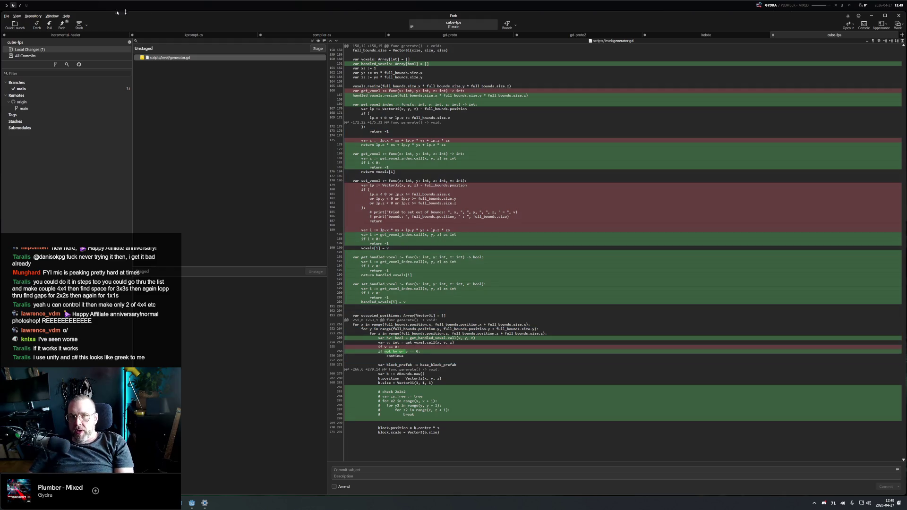
{"action": "left_click", "coordinate": [6, 6]}
Delete 'not ' from the line 268 condition so handled voxels are skipped
{"action": "scroll", "coordinate": [576, 286], "scroll_direction": "down", "scroll_amount": 15}
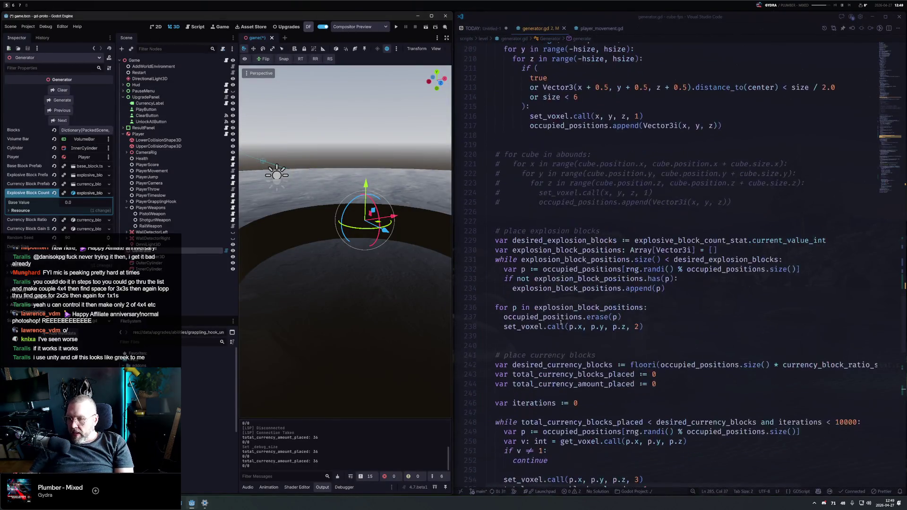
{"action": "scroll", "coordinate": [577, 293], "scroll_direction": "up", "scroll_amount": 10}
{"action": "scroll", "coordinate": [578, 316], "scroll_direction": "down", "scroll_amount": 10}
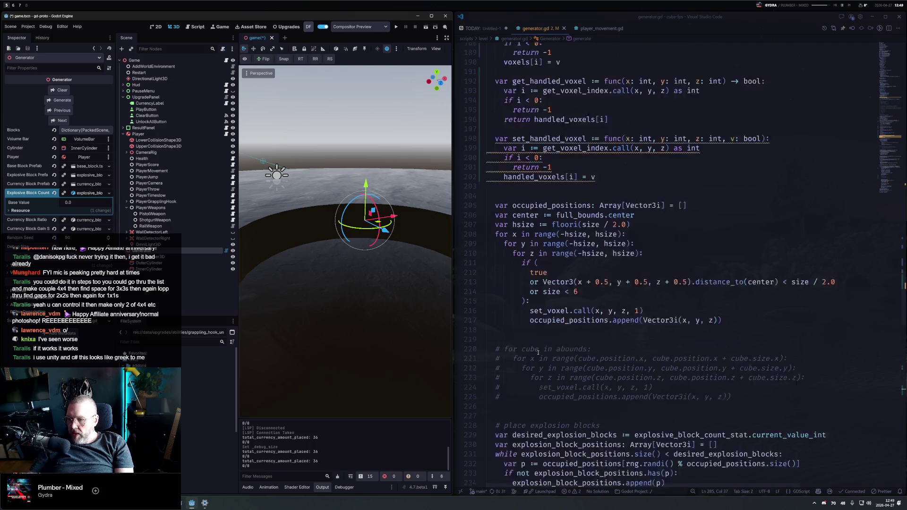
{"action": "scroll", "coordinate": [546, 358], "scroll_direction": "up", "scroll_amount": 4}
{"action": "scroll", "coordinate": [546, 357], "scroll_direction": "up", "scroll_amount": 5}
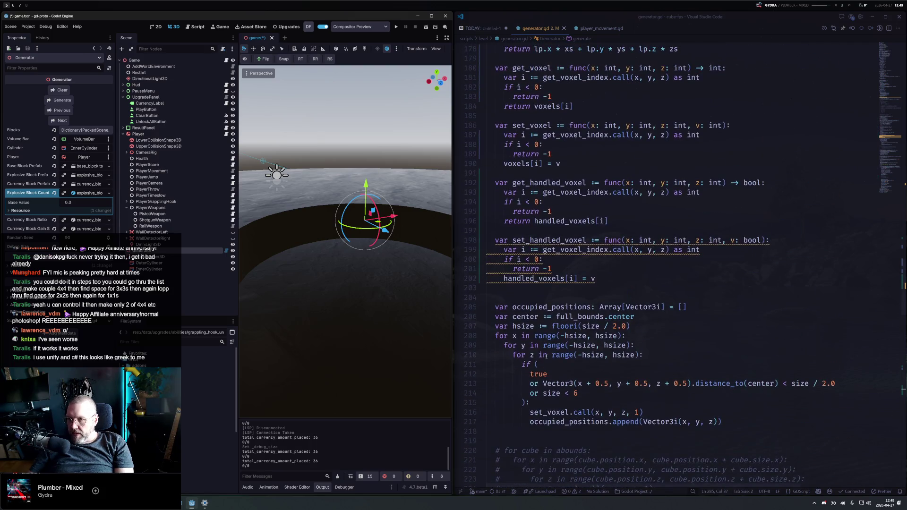
{"action": "scroll", "coordinate": [540, 375], "scroll_direction": "down", "scroll_amount": 13}
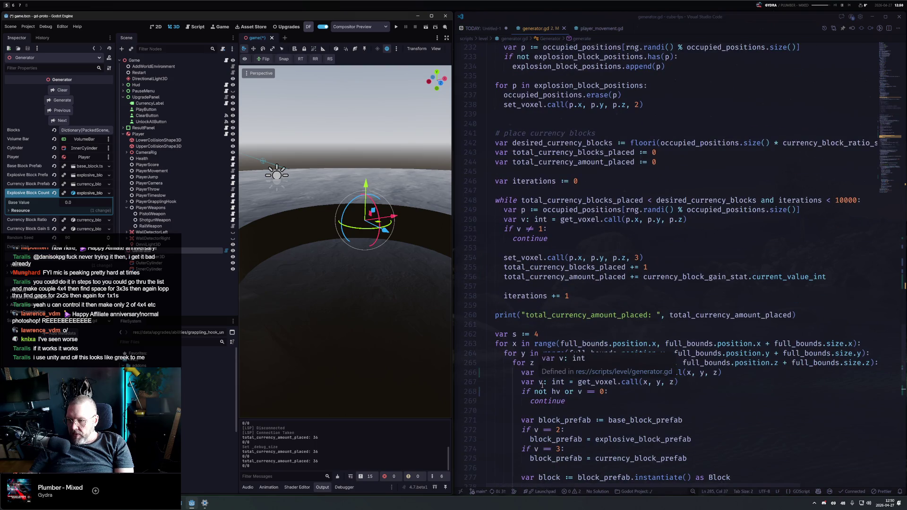
{"action": "left_click", "coordinate": [552, 392]}
{"action": "key", "text": "BackSpace"}
{"action": "key", "text": "BackSpace"}
{"action": "key", "text": "BackSpace"}
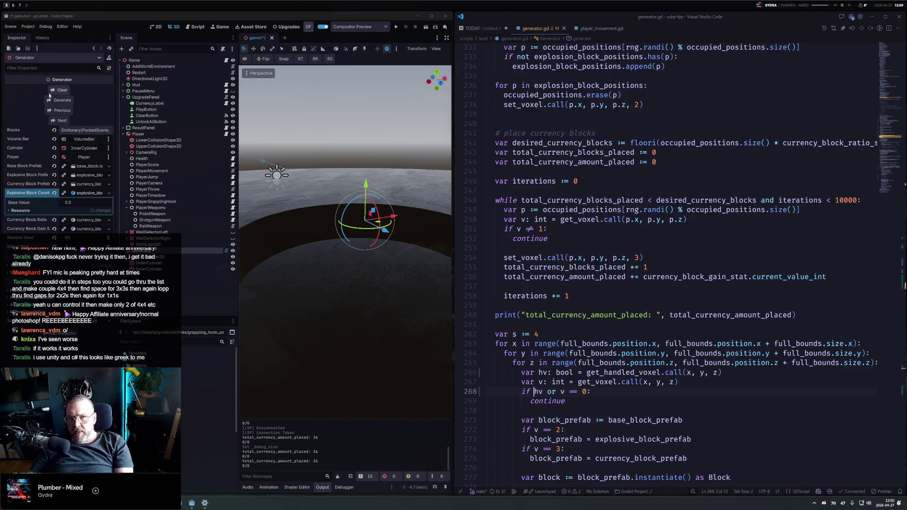
Generate the voxel cube, view it from above, and hide View Gizmos and View Transform Gizmo
{"action": "left_click", "coordinate": [61, 100]}
{"action": "scroll", "coordinate": [325, 197], "scroll_direction": "down", "scroll_amount": 5}
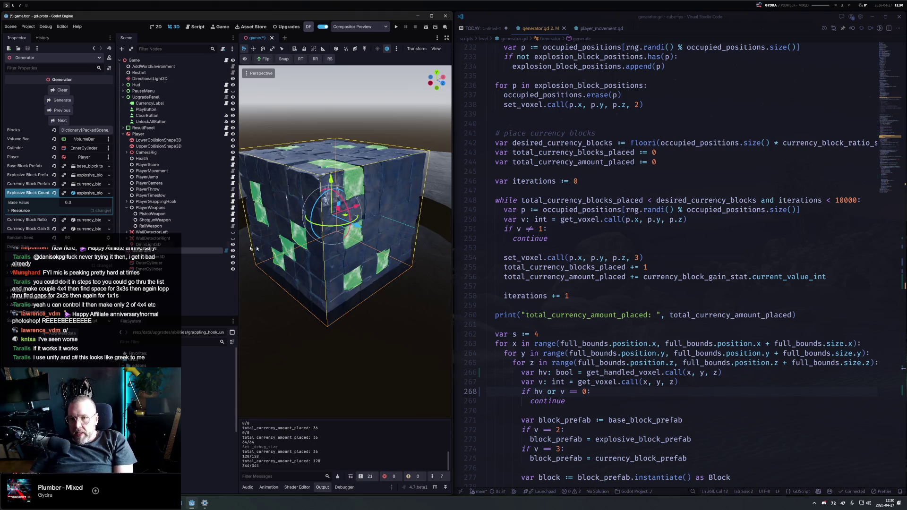
{"action": "scroll", "coordinate": [336, 230], "scroll_direction": "down", "scroll_amount": 4}
{"action": "left_click_drag", "start_coordinate": [336, 230], "coordinate": [307, 179]}
{"action": "left_click", "coordinate": [258, 73]}
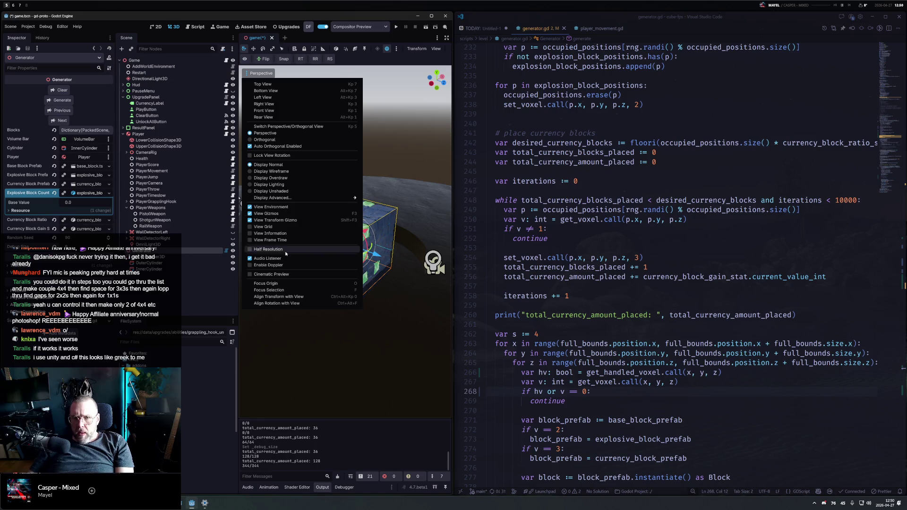
{"action": "left_click", "coordinate": [281, 221]}
{"action": "left_click", "coordinate": [267, 214]}
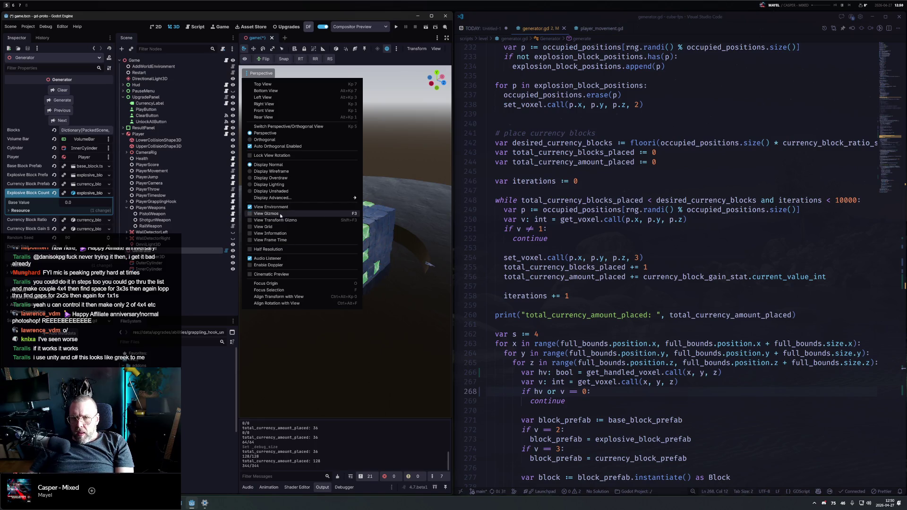
{"action": "left_click", "coordinate": [397, 65]}
Return the caret to the edited condition on line 268
{"action": "left_click", "coordinate": [639, 363]}
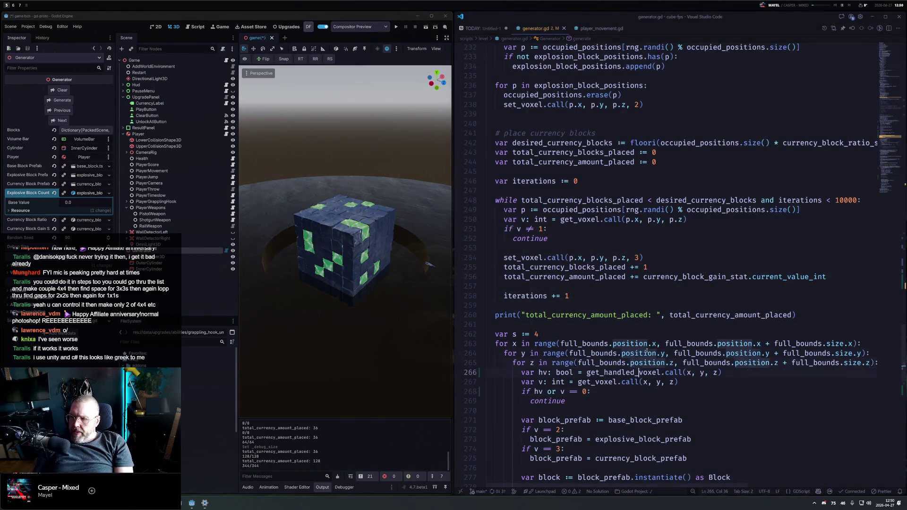
{"action": "key", "text": "Down"}
{"action": "key", "text": "Down"}
{"action": "key", "text": "Down"}
{"action": "key", "text": "Home"}
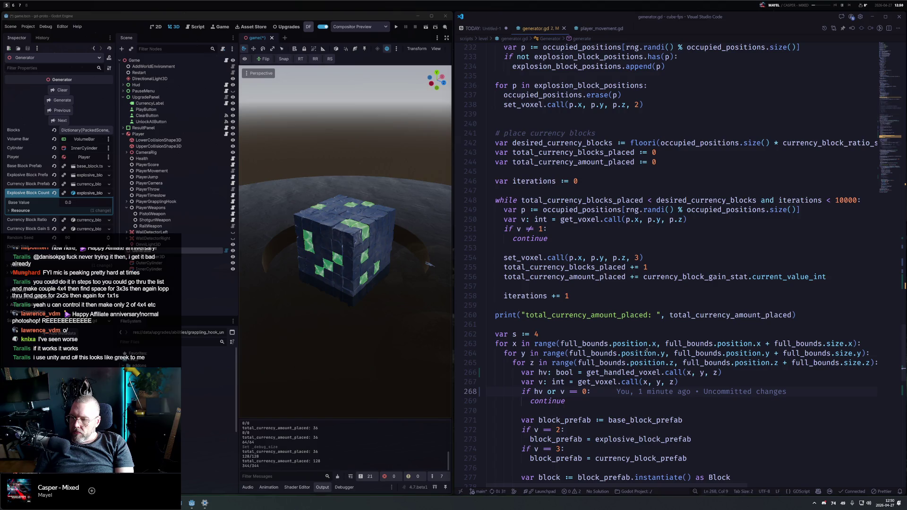
{"action": "scroll", "coordinate": [646, 352], "scroll_direction": "down", "scroll_amount": 13}
Uncomment the 2x2x2 check block while keeping its '# check 2x2x2' heading commented
{"action": "left_click_drag", "start_coordinate": [582, 213], "coordinate": [505, 170]}
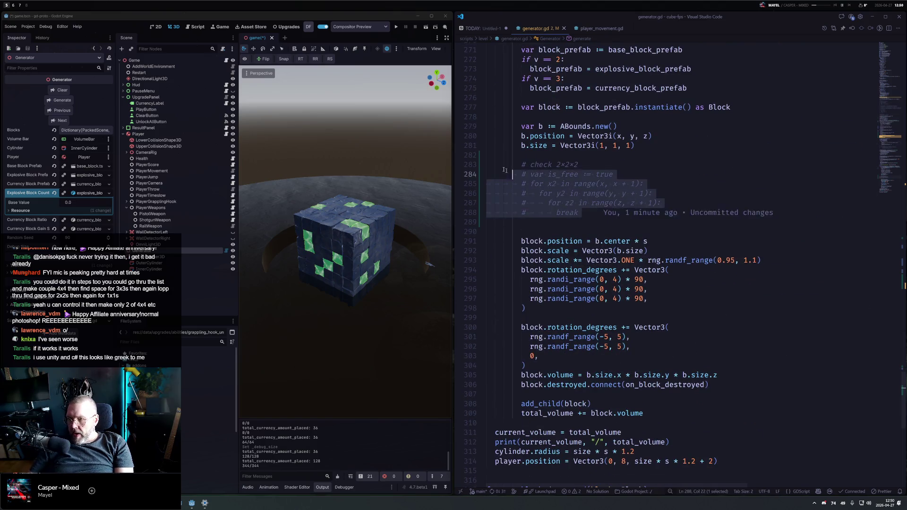
{"action": "left_click", "coordinate": [487, 155], "text": "shift"}
{"action": "key", "text": "ctrl+slash"}
{"action": "left_click", "coordinate": [487, 155]}
{"action": "key", "text": "Down"}
{"action": "key", "text": "ctrl+slash"}
Replace the break in the z2 loop with the start of var v2 := get
{"action": "key", "text": "Down"}
{"action": "key", "text": "Down"}
{"action": "key", "text": "Down"}
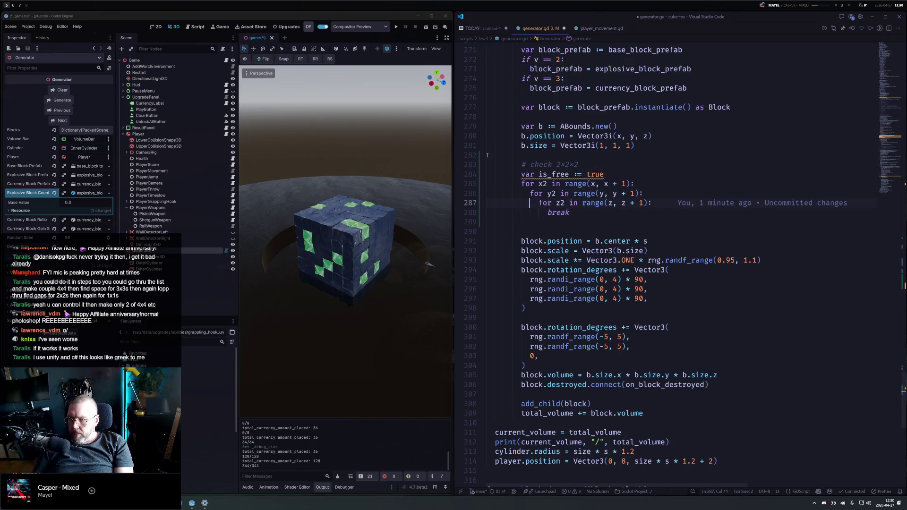
{"action": "key", "text": "End"}
{"action": "key", "text": "ctrl+BackSpace"}
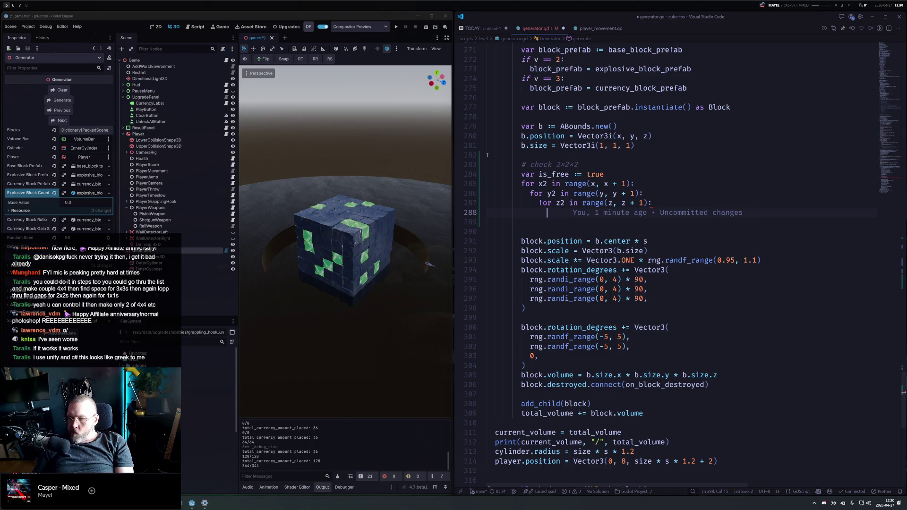
{"action": "type", "text": "var vb2"}
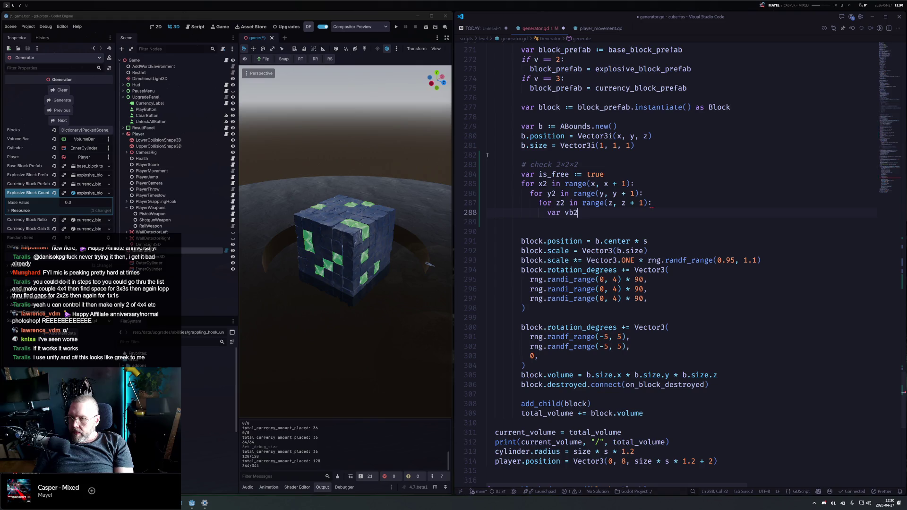
{"action": "key", "text": "BackSpace"}
{"action": "type", "text": "2 "}
{"action": "type", "text": ":="}
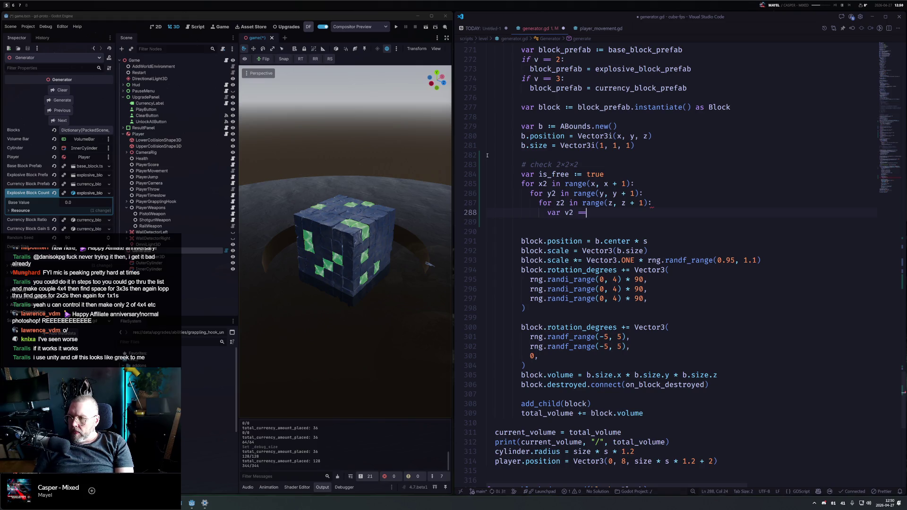
{"action": "key", "text": "BackSpace"}
{"action": "key", "text": "BackSpace"}
{"action": "type", "text": ":= get_v"}
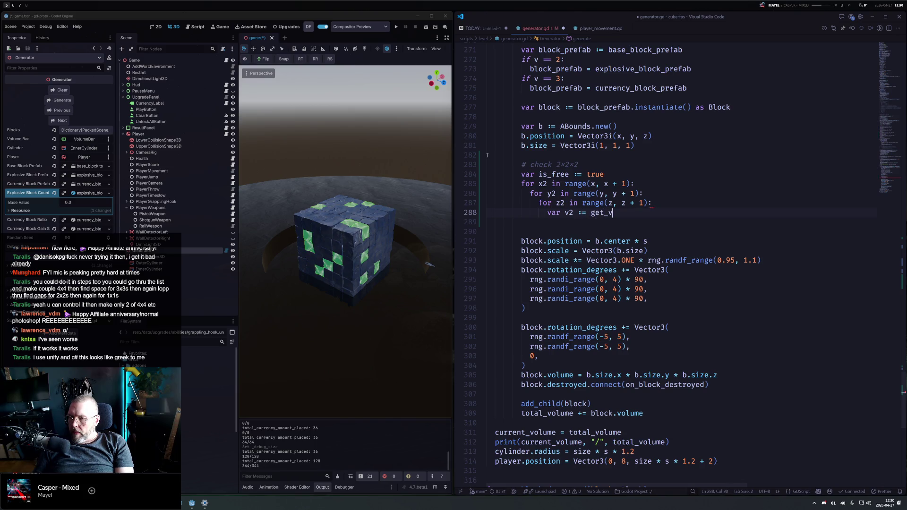
Attempt a Reload via the command palette, collapse the Chat panel, and continue typing get_voxel
{"action": "key", "text": "ctrl+shift+p"}
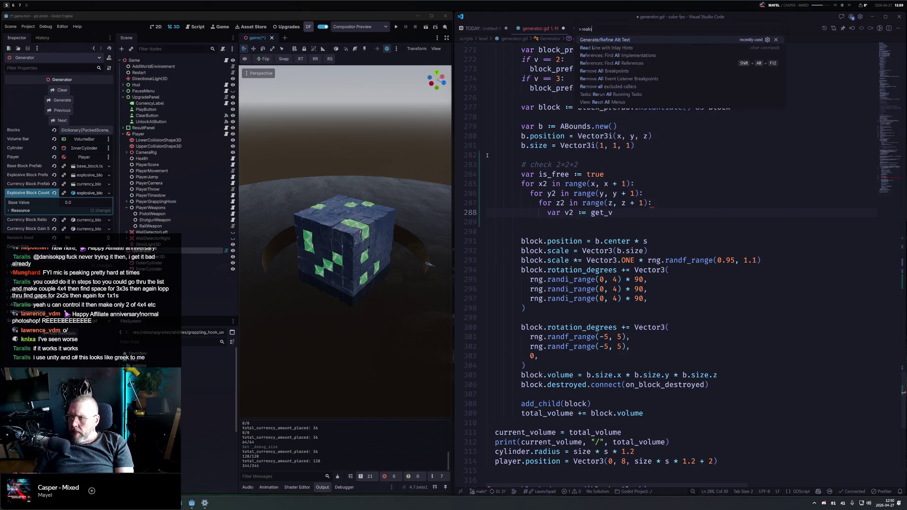
{"action": "type", "text": "realoda"}
{"action": "key", "text": "BackSpace"}
{"action": "key", "text": "BackSpace"}
{"action": "type", "text": "ad"}
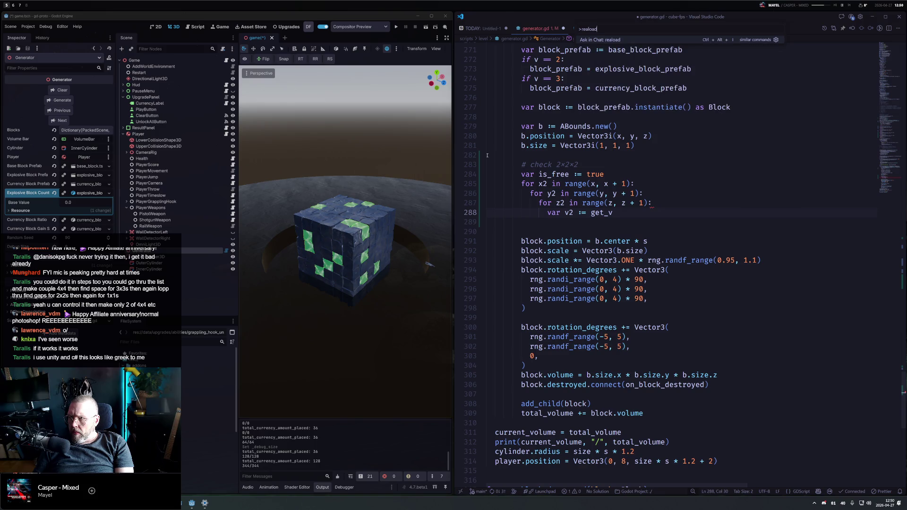
{"action": "key", "text": "Return"}
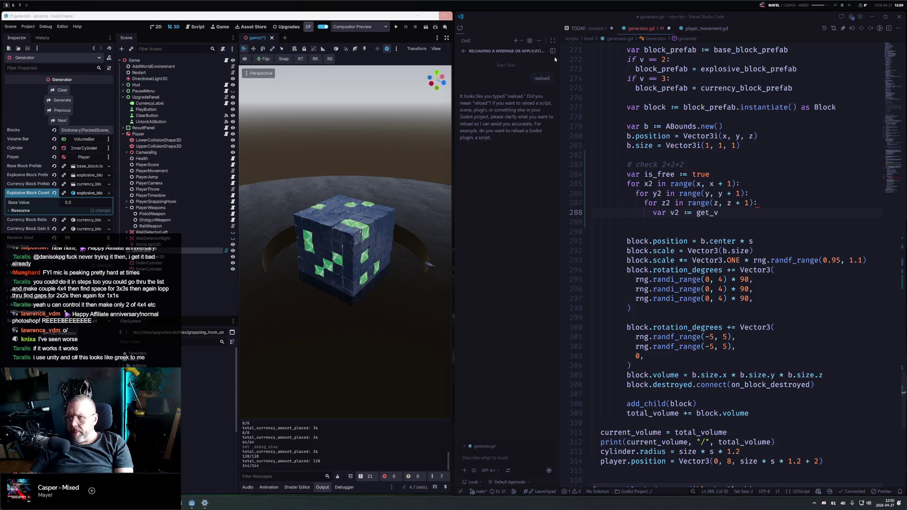
{"action": "left_click_drag", "start_coordinate": [559, 48], "coordinate": [465, 47]}
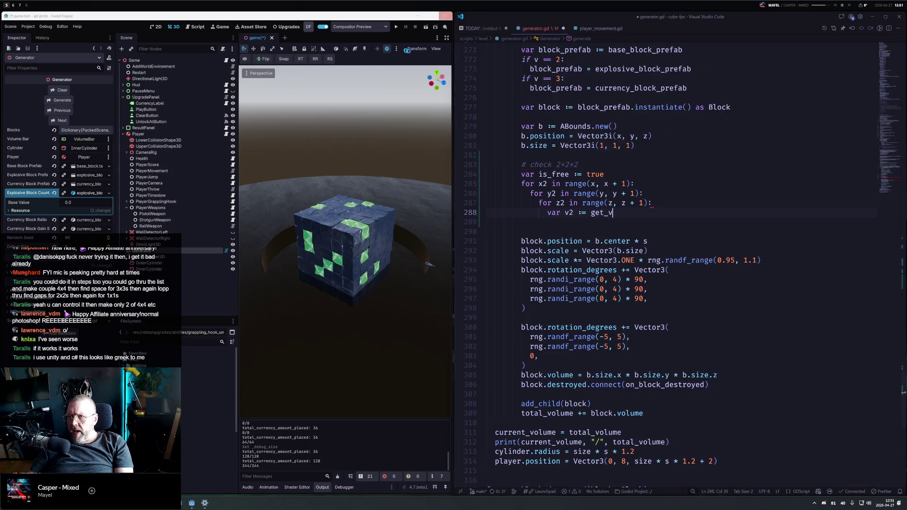
{"action": "type", "text": "ox"}
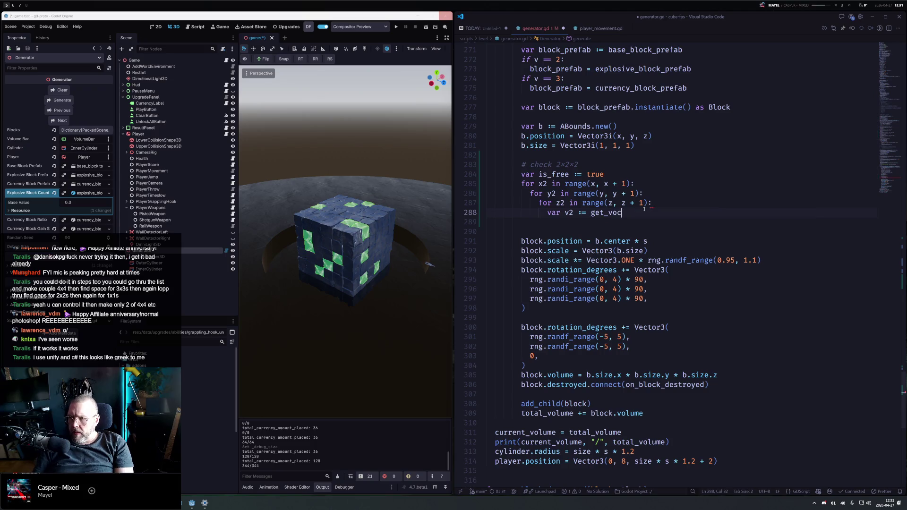
{"action": "type", "text": "el_"}
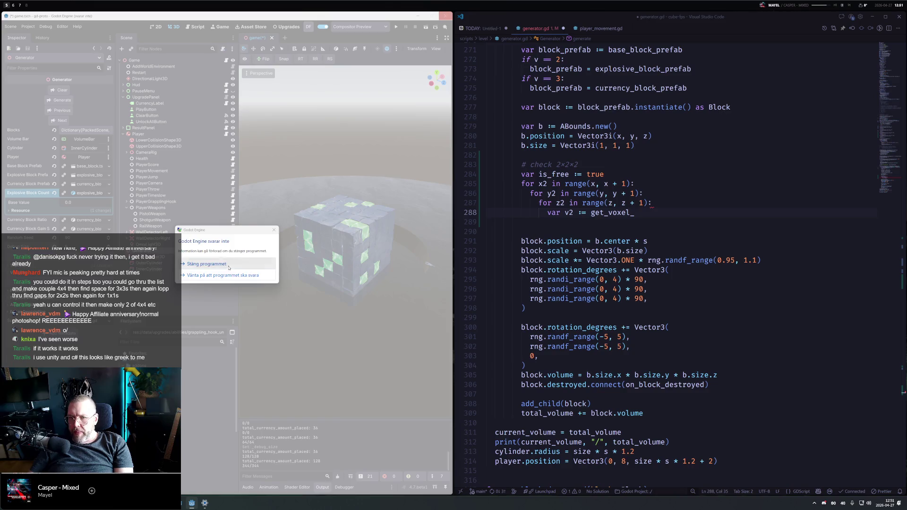
Force-close the frozen Godot editor, glance at Fork's generator.gd diff, and return to VS Code
{"action": "left_click", "coordinate": [259, 263]}
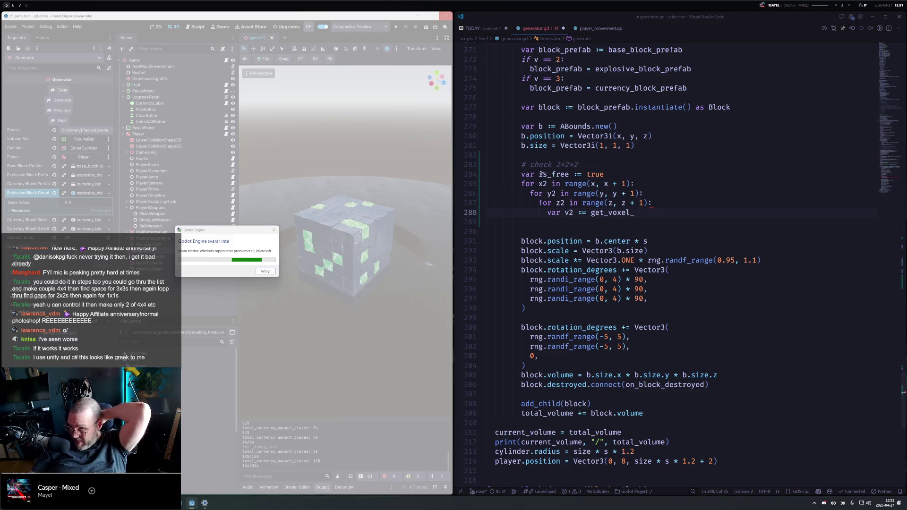
{"action": "left_click", "coordinate": [656, 208]}
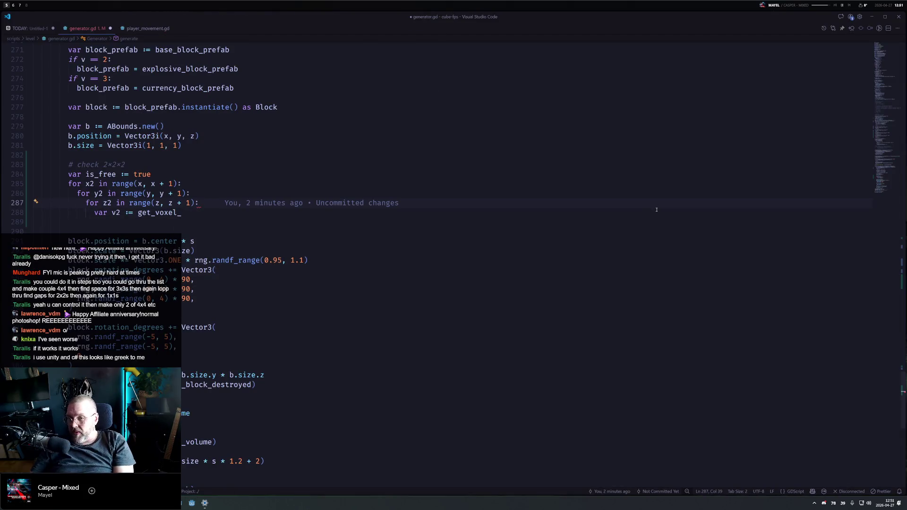
{"action": "key", "text": "alt+Tab"}
{"action": "key", "text": "alt+Tab"}
{"action": "key", "text": "alt+Tab"}
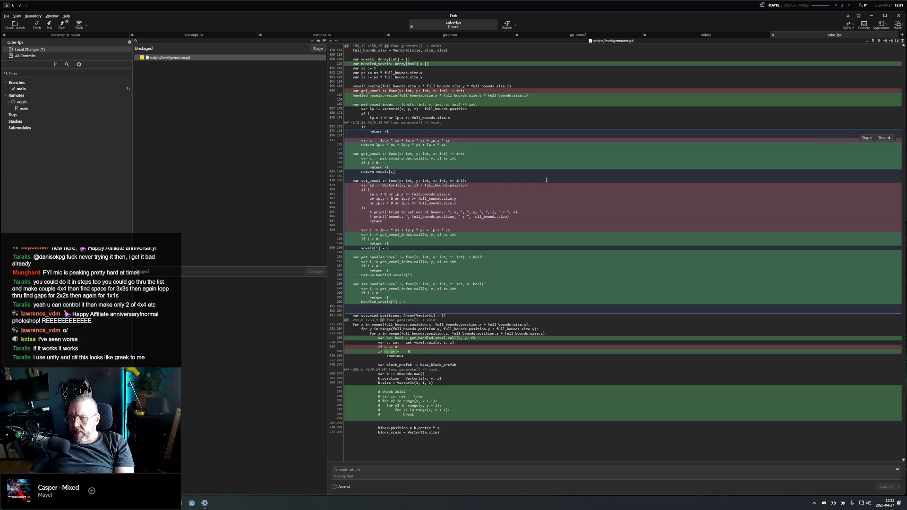
{"action": "key", "text": "alt+Tab"}
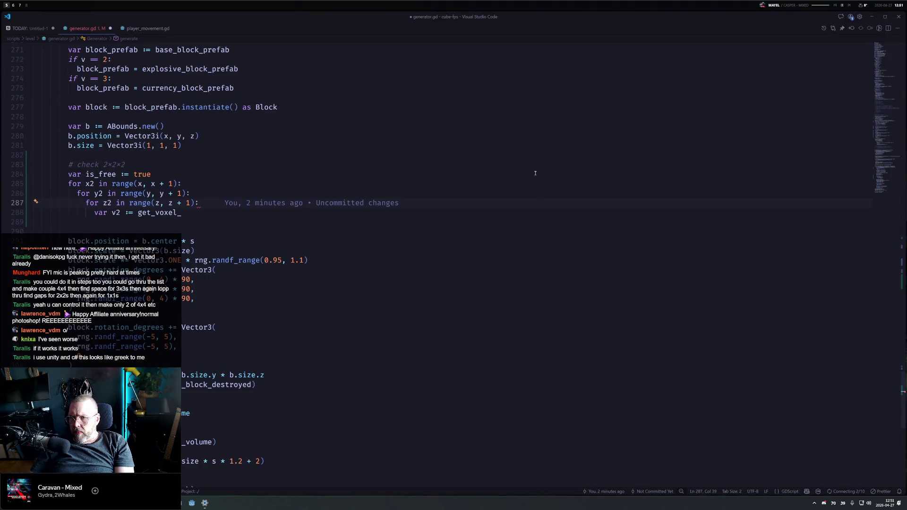
Complete the v2 lookup as get_voxel.call(x2, y2, z2) as int
{"action": "key", "text": "Down"}
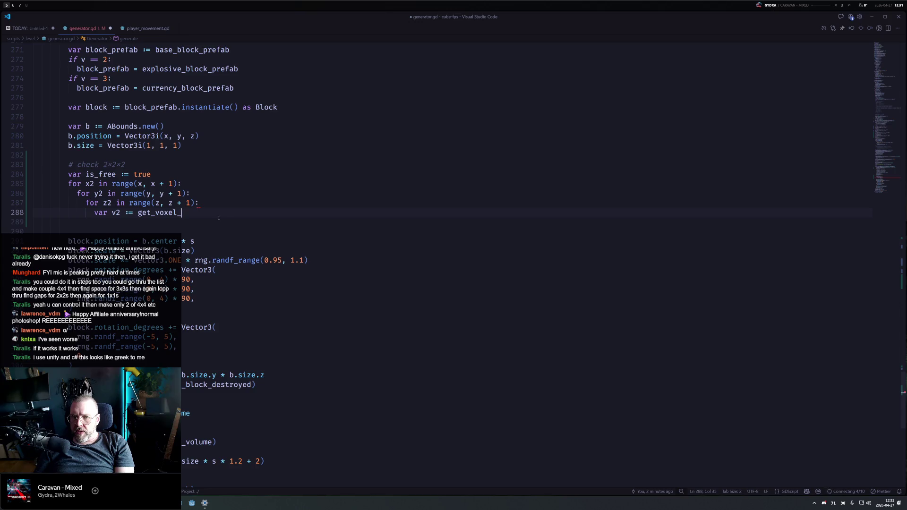
{"action": "key", "text": "ctrl+shift+Left"}
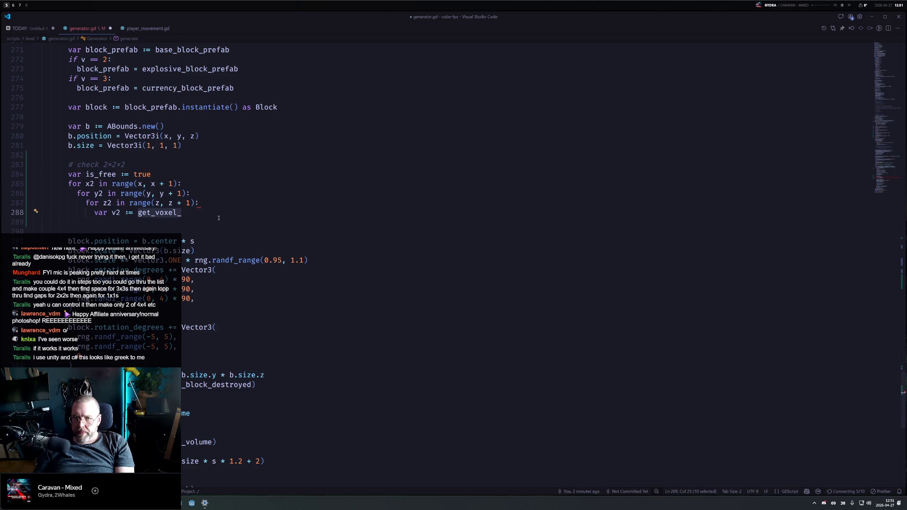
{"action": "type", "text": "get_voxel.call("}
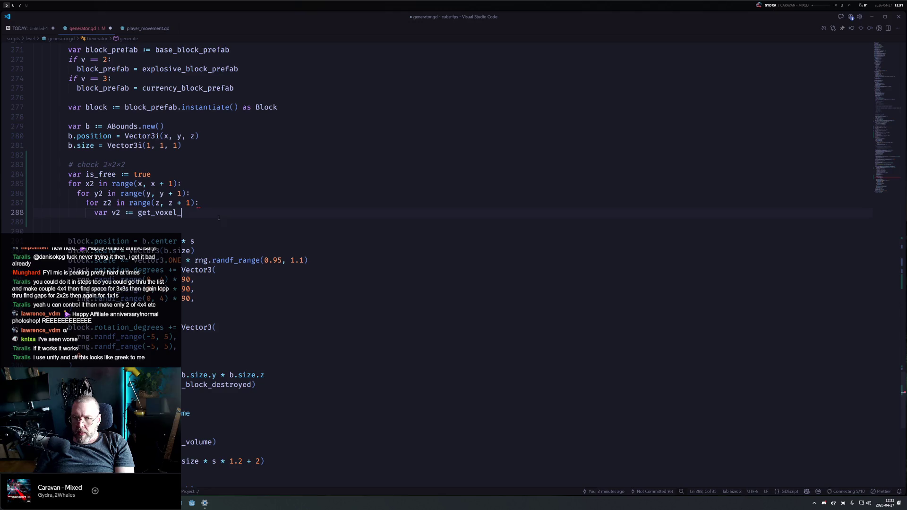
{"action": "type", "text": "x2, x"}
{"action": "key", "text": "BackSpace"}
{"action": "type", "text": "y2,m"}
{"action": "type", "text": "z2"}
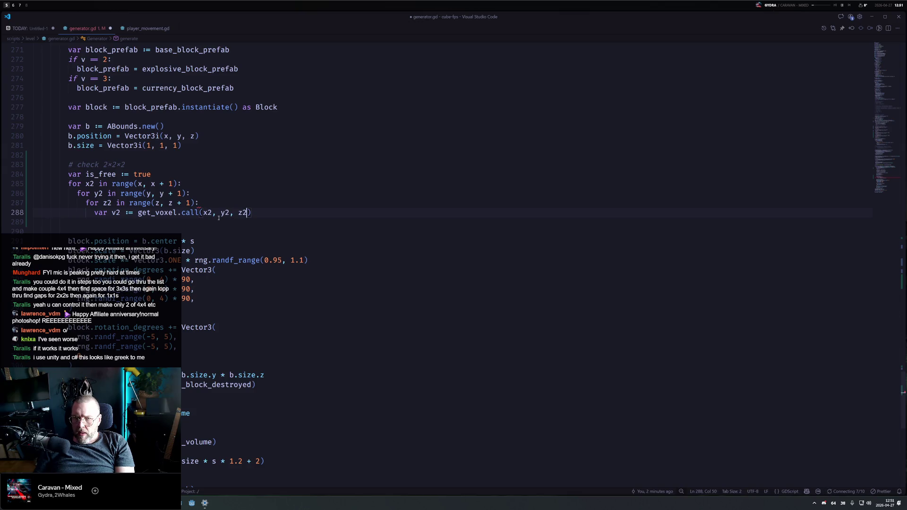
{"action": "type", "text": ")"}
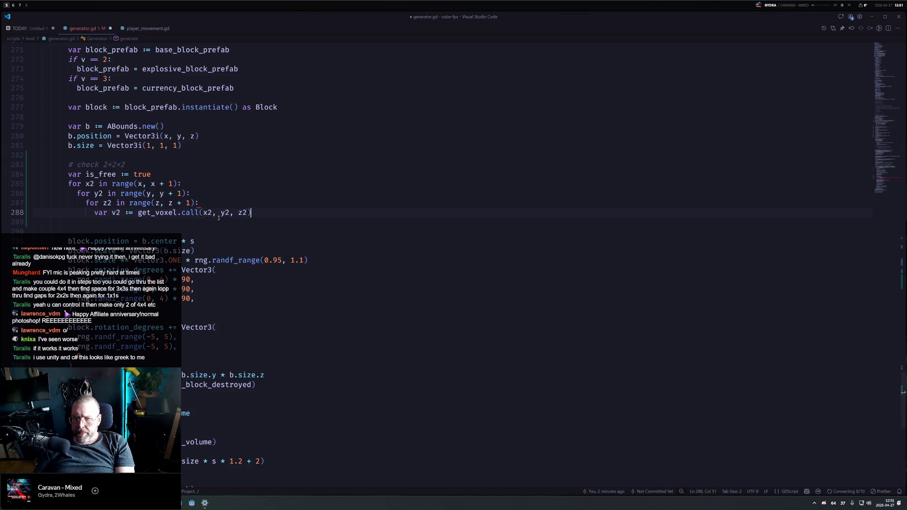
{"action": "type", "text": " as int"}
Duplicate the lookup and make the first line hv2 from get_handled_voxel.call(x2, y2, z2)
{"action": "key", "text": "shift+alt+Down"}
{"action": "key", "text": "Home"}
{"action": "key", "text": "ctrl+Right"}
{"action": "key", "text": "ctrl+Right"}
{"action": "key", "text": "ctrl+Right"}
{"action": "key", "text": "Left"}
{"action": "key", "text": "Left"}
{"action": "key", "text": "Left"}
{"action": "key", "text": "Up"}
{"action": "key", "text": "Left"}
{"action": "type", "text": "handled_"}
{"action": "key", "text": "Home"}
{"action": "key", "text": "ctrl+Right"}
{"action": "key", "text": "Right"}
{"action": "type", "text": "h"}
Add 'if hv2 or v2 != v:' that sets is_free = false and breaks
{"action": "key", "text": "Down"}
{"action": "key", "text": "End"}
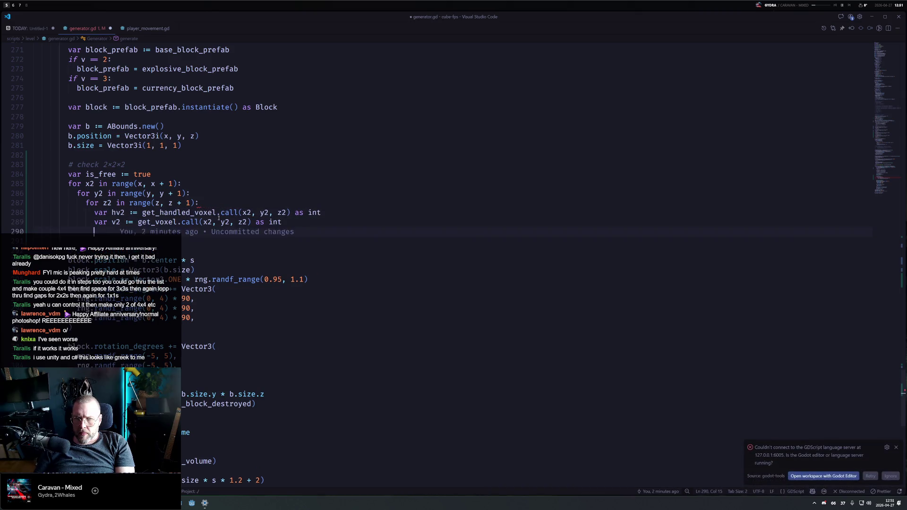
{"action": "key", "text": "Return"}
{"action": "key", "text": "Return"}
{"action": "type", "text": "if hv2 == true"}
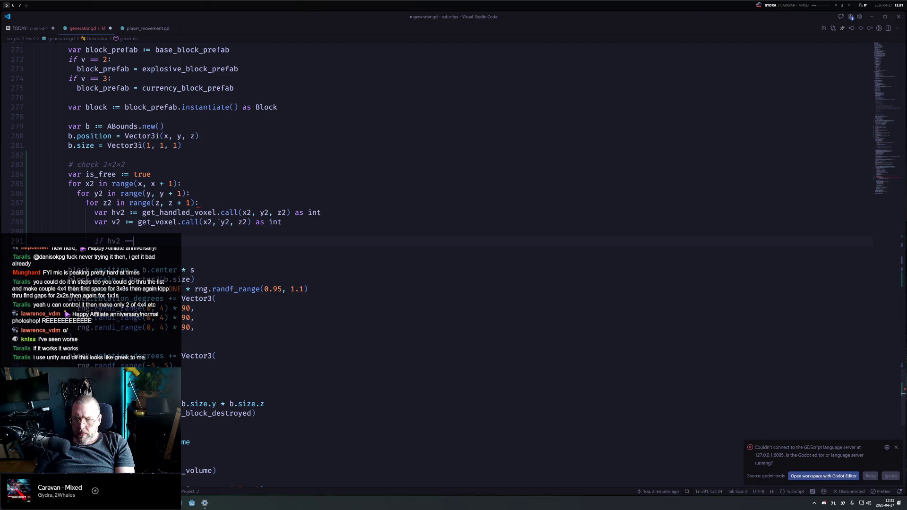
{"action": "key", "text": "BackSpace"}
{"action": "key", "text": "BackSpace"}
{"action": "key", "text": "BackSpace"}
{"action": "type", "text": "or vw"}
{"action": "key", "text": "BackSpace"}
{"action": "type", "text": "!="}
{"action": "type", "text": "v:"}
{"action": "key", "text": "Return"}
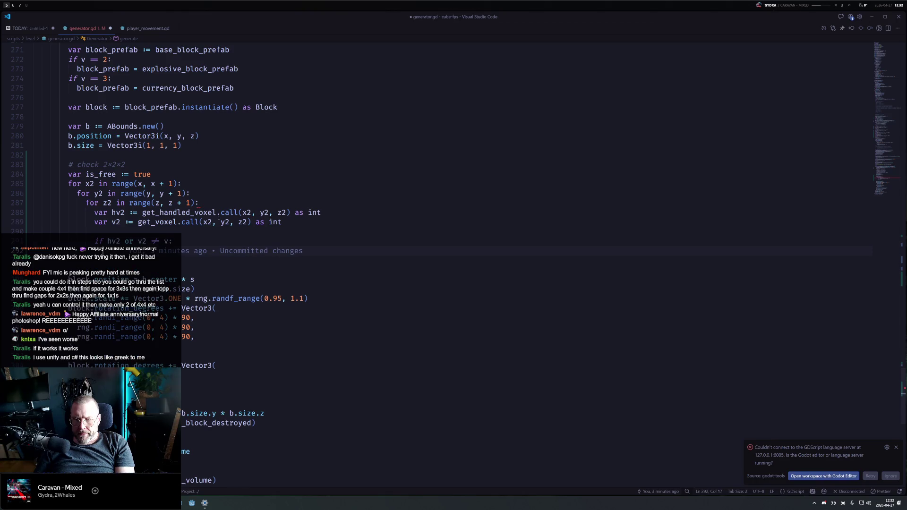
{"action": "type", "text": "is_free = f"}
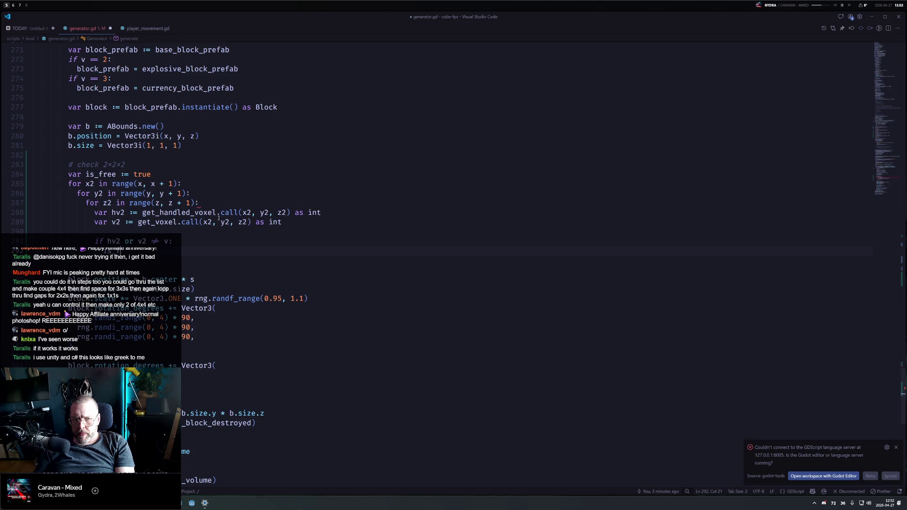
{"action": "type", "text": "alse"}
{"action": "key", "text": "Return"}
{"action": "type", "text": "break"}
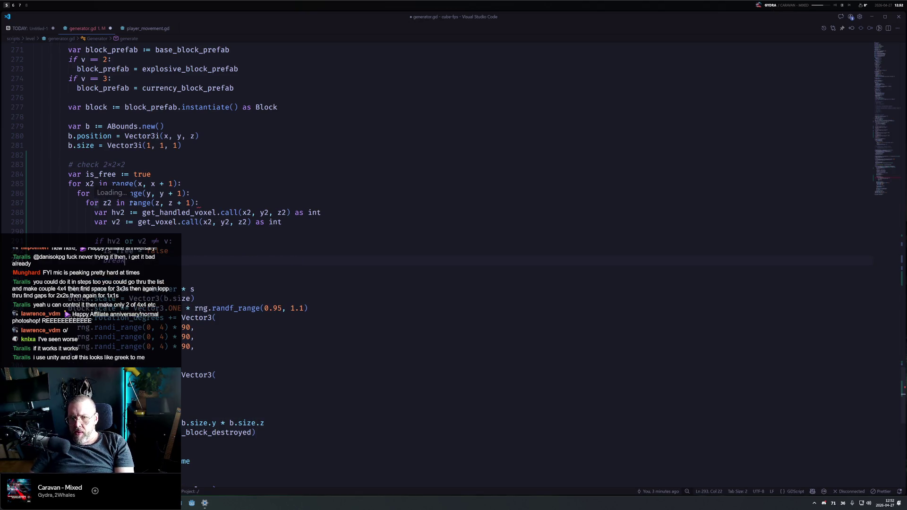
{"action": "left_click", "coordinate": [197, 203]}
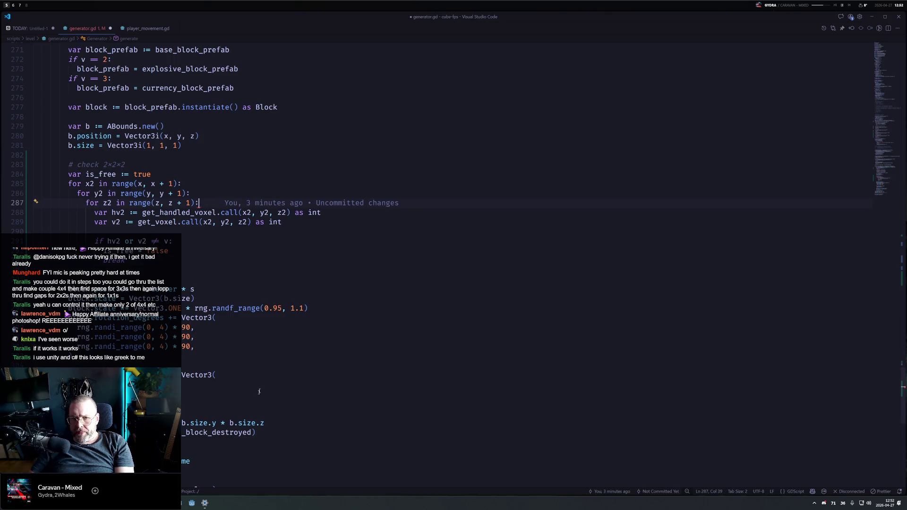
Reopen gd-proto in Godot snapped beside the code, select Generator, and return to the 3D view
{"action": "key", "text": "super+1"}
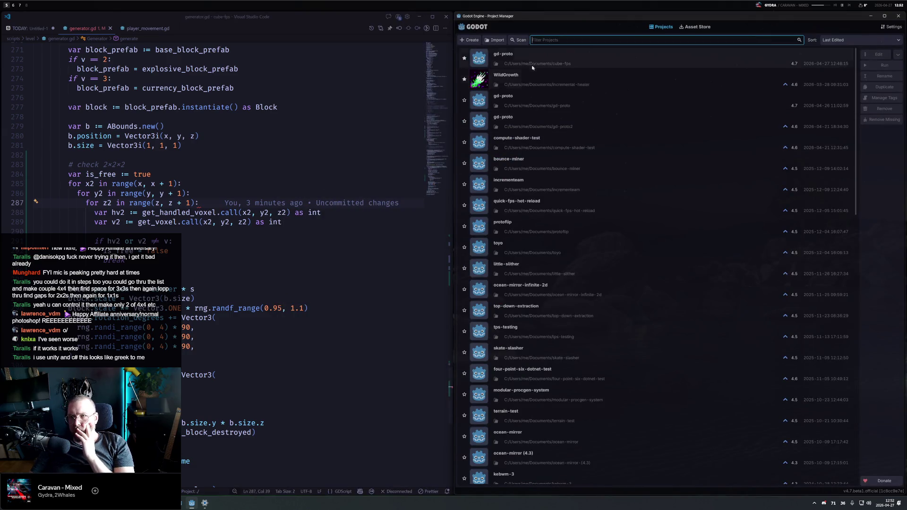
{"action": "double_click", "coordinate": [527, 57]}
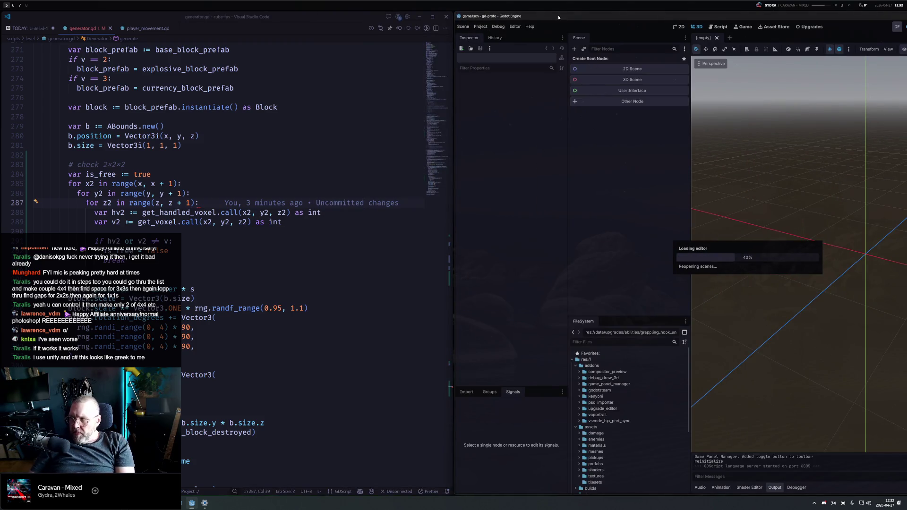
{"action": "double_click", "coordinate": [558, 18]}
{"action": "double_click", "coordinate": [559, 17]}
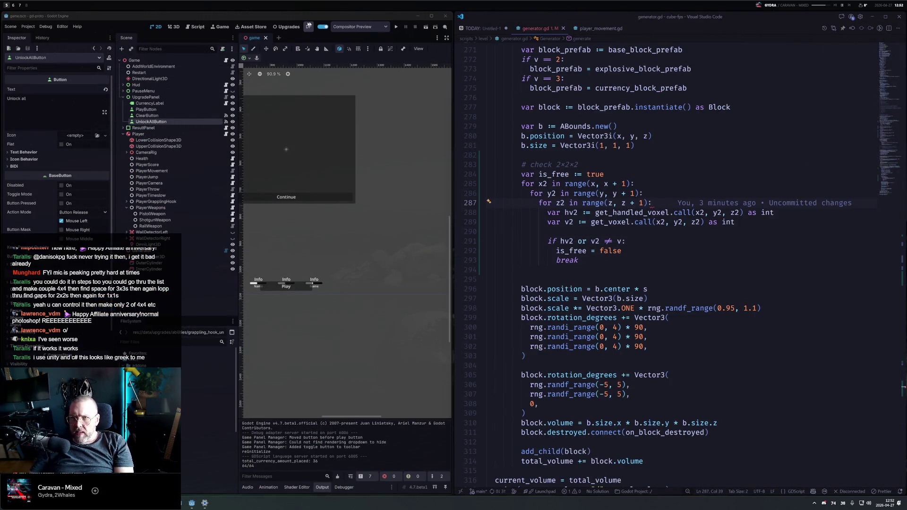
{"action": "left_click", "coordinate": [220, 27]}
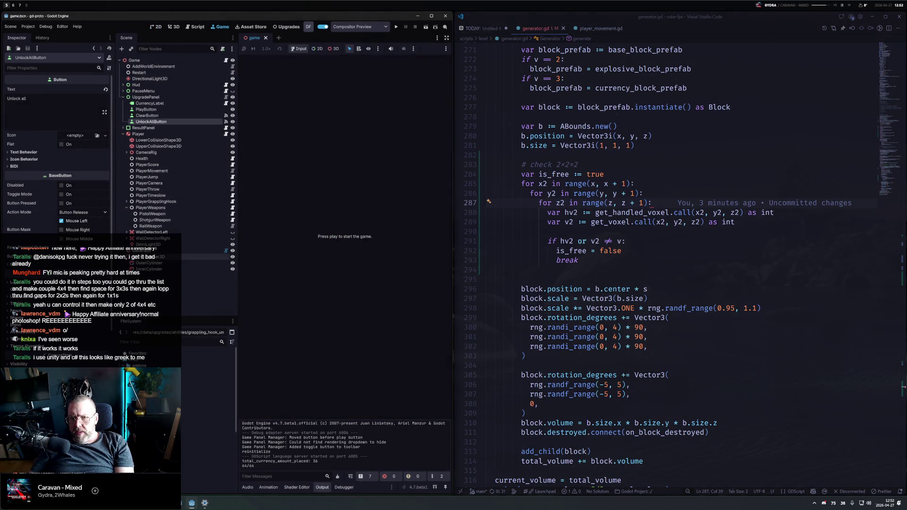
{"action": "left_click", "coordinate": [203, 250]}
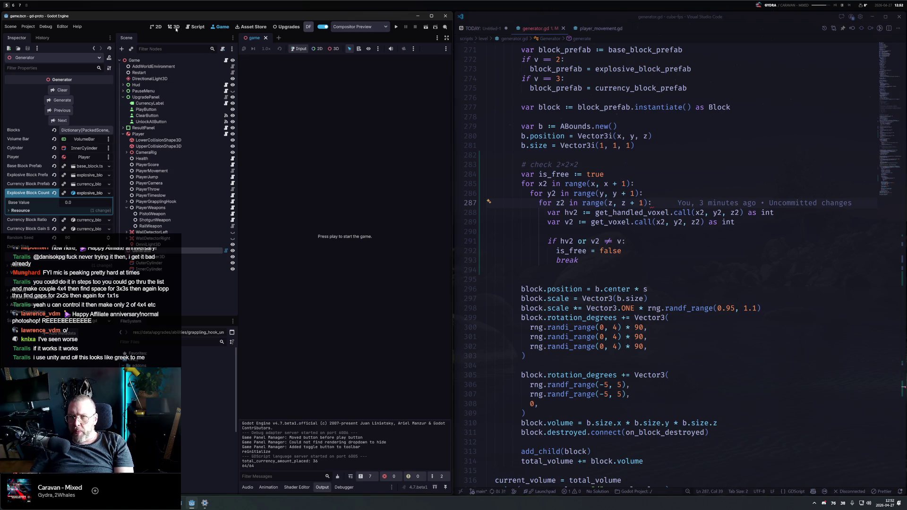
{"action": "left_click", "coordinate": [173, 27]}
{"action": "scroll", "coordinate": [352, 225], "scroll_direction": "down", "scroll_amount": 5}
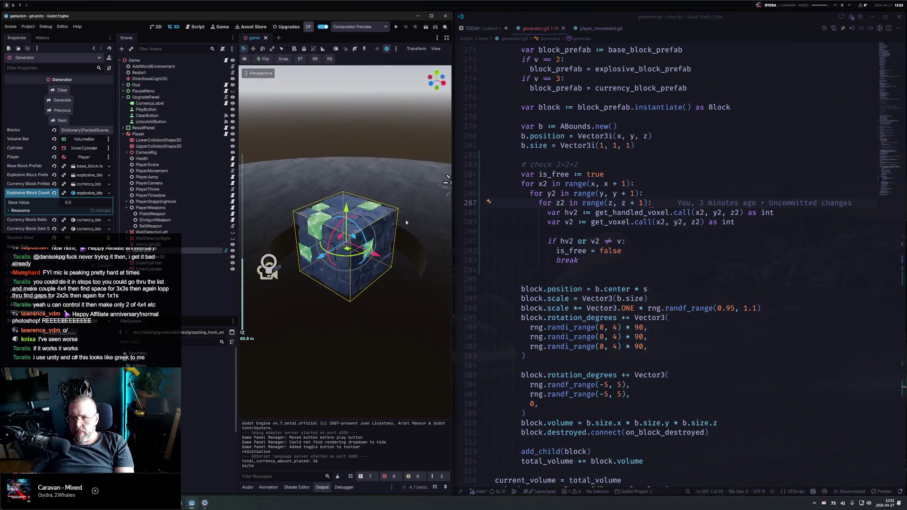
After the loops, add 'if is_free:' printing "would have worked!"
{"action": "scroll", "coordinate": [399, 226], "scroll_direction": "up", "scroll_amount": 2}
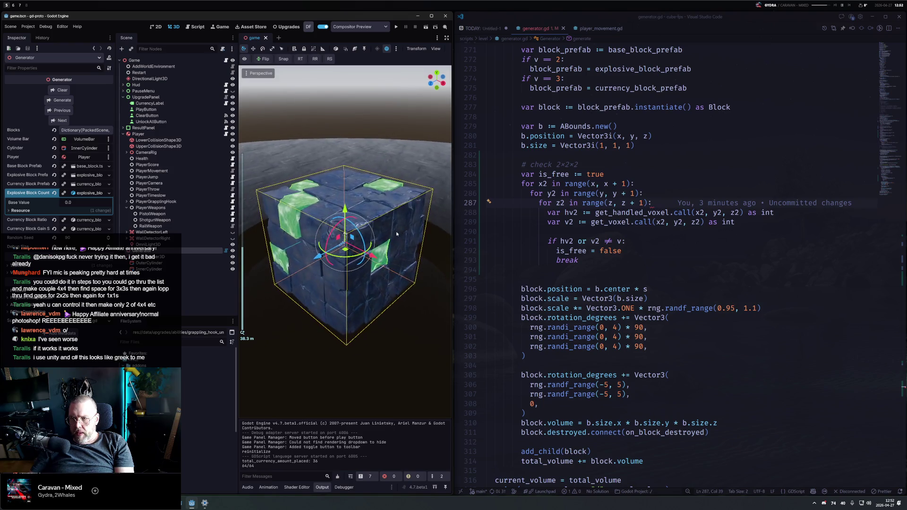
{"action": "left_click", "coordinate": [626, 268]}
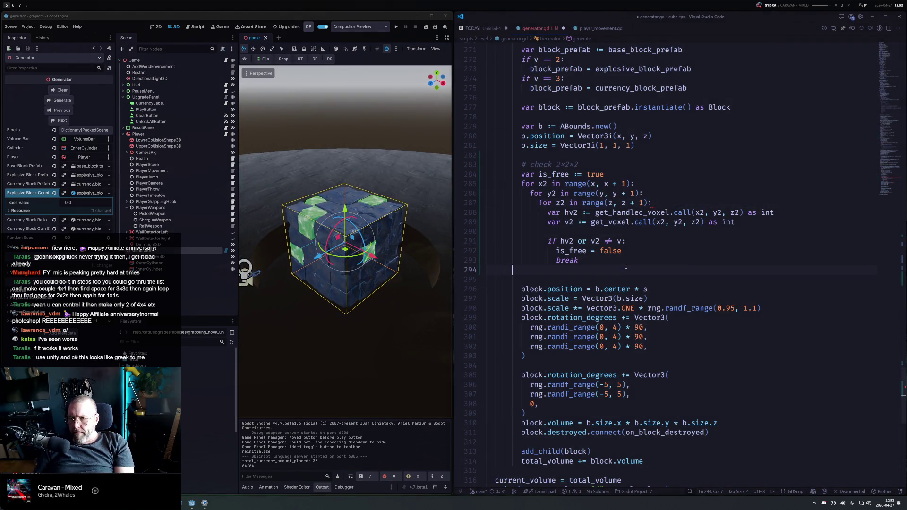
{"action": "key", "text": "Return"}
{"action": "type", "text": "print()"}
{"action": "key", "text": "shift+Home"}
{"action": "type", "text": "if is_free:"}
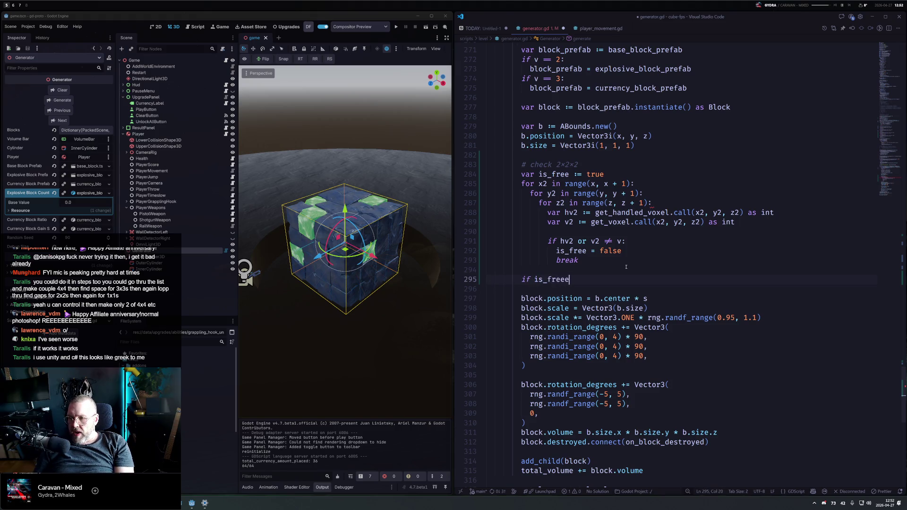
{"action": "key", "text": "Return"}
{"action": "type", "text": "print(\""}
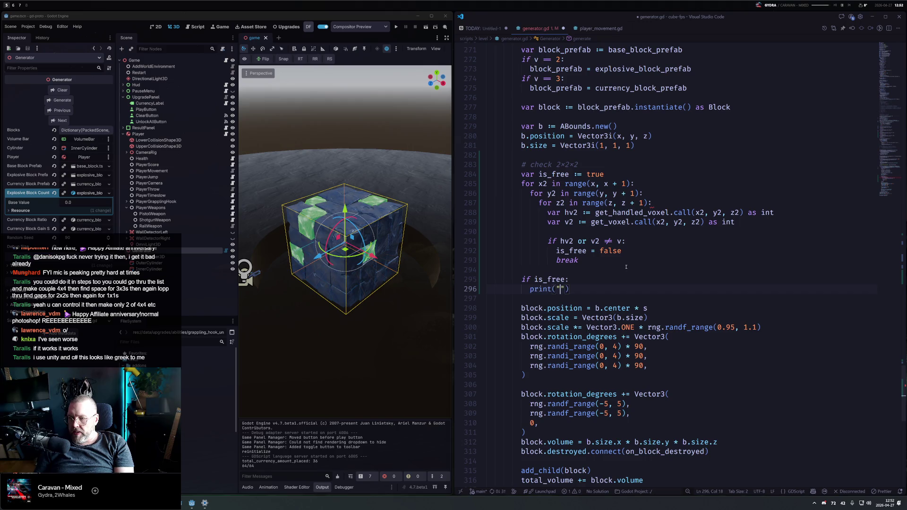
{"action": "type", "text": "woudl"}
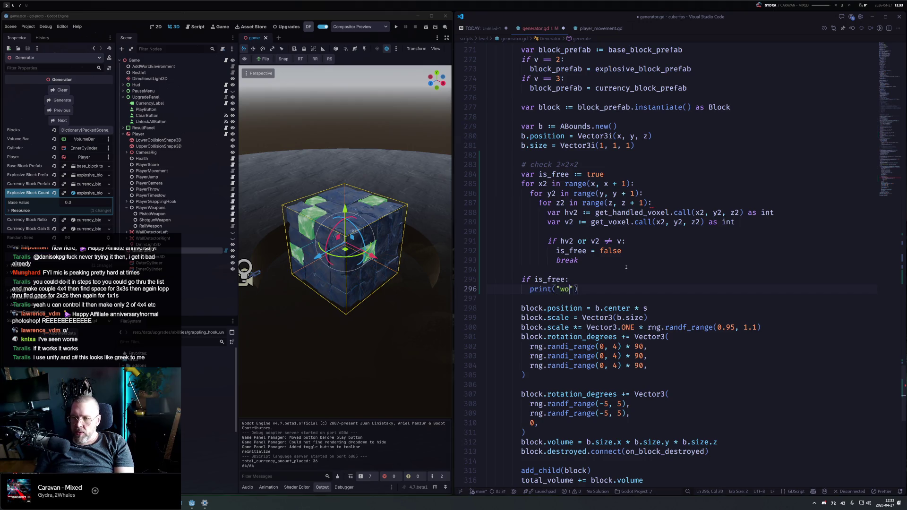
{"action": "key", "text": "BackSpace"}
{"action": "key", "text": "BackSpace"}
{"action": "key", "text": "BackSpace"}
{"action": "type", "text": "uld have worked!"}
Save generator.gd, rerun Generate in Godot, and enlarge the output log to check results
{"action": "key", "text": "ctrl+s"}
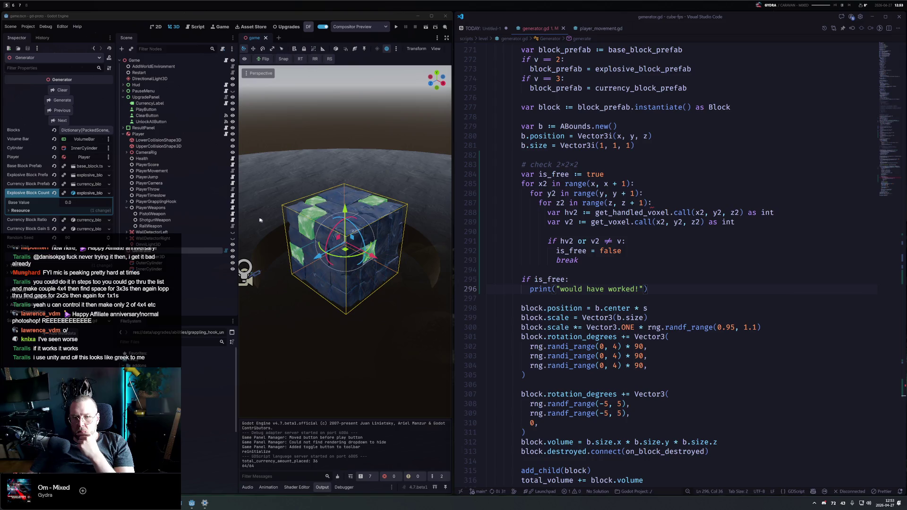
{"action": "left_click", "coordinate": [62, 100]}
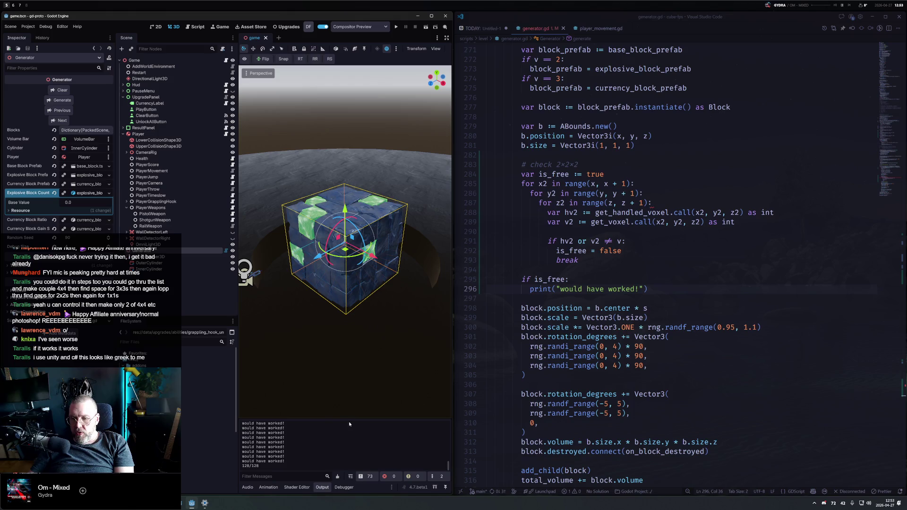
{"action": "mouse_move", "coordinate": [340, 419]}
{"action": "left_mouse_down"}
{"action": "mouse_move", "coordinate": [347, 229]}
{"action": "mouse_move", "coordinate": [361, 146]}
{"action": "mouse_move", "coordinate": [375, 406]}
{"action": "left_mouse_up"}
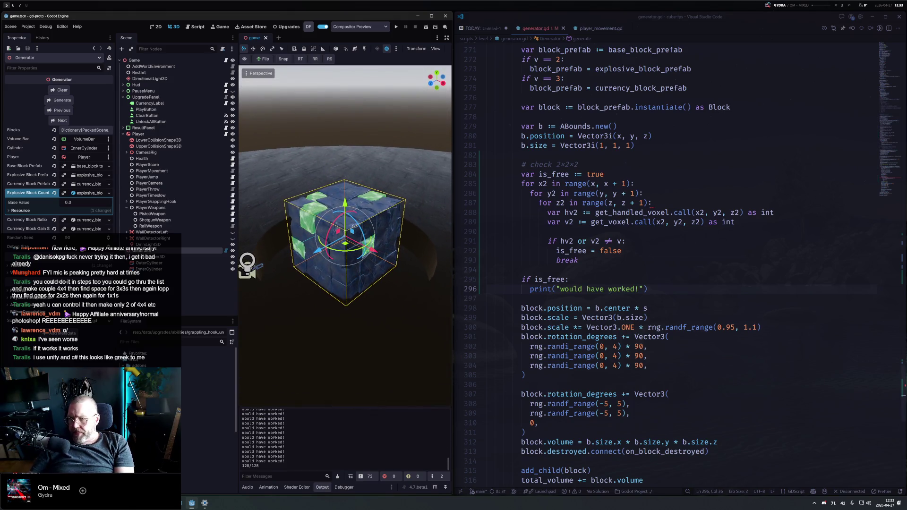
{"action": "left_click", "coordinate": [622, 241]}
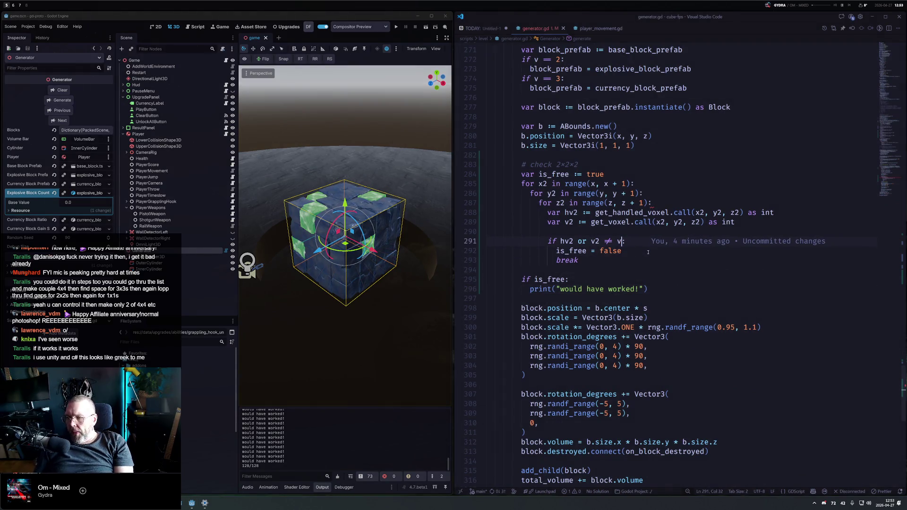
{"action": "left_click", "coordinate": [648, 252]}
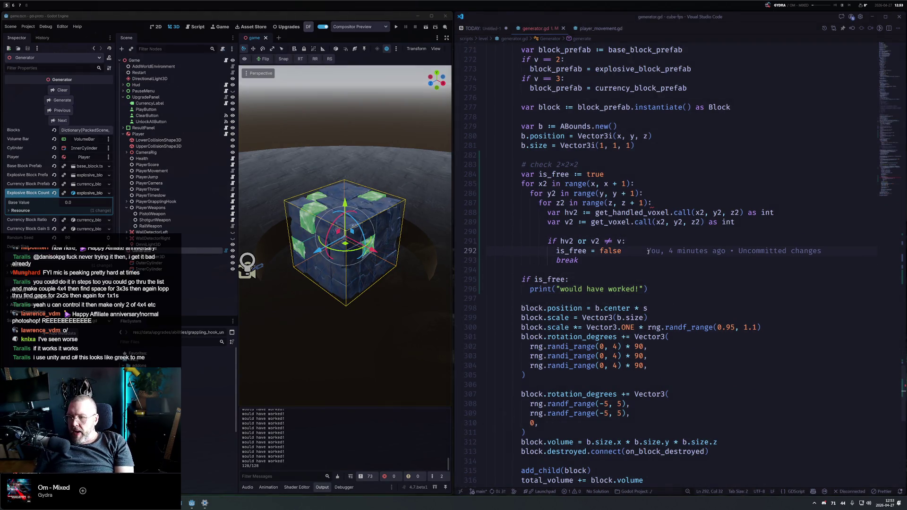
{"action": "key", "text": "Down"}
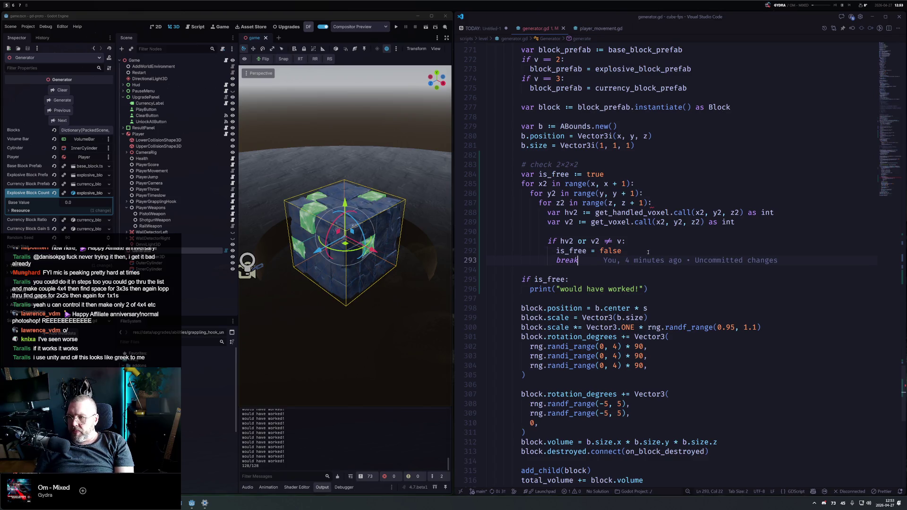
Run Developer: Reload Window from the command palette
{"action": "key", "text": "ctrl+shift+p"}
{"action": "type", "text": "real"}
{"action": "key", "text": "BackSpace"}
{"action": "key", "text": "BackSpace"}
{"action": "type", "text": "load"}
{"action": "key", "text": "Return"}
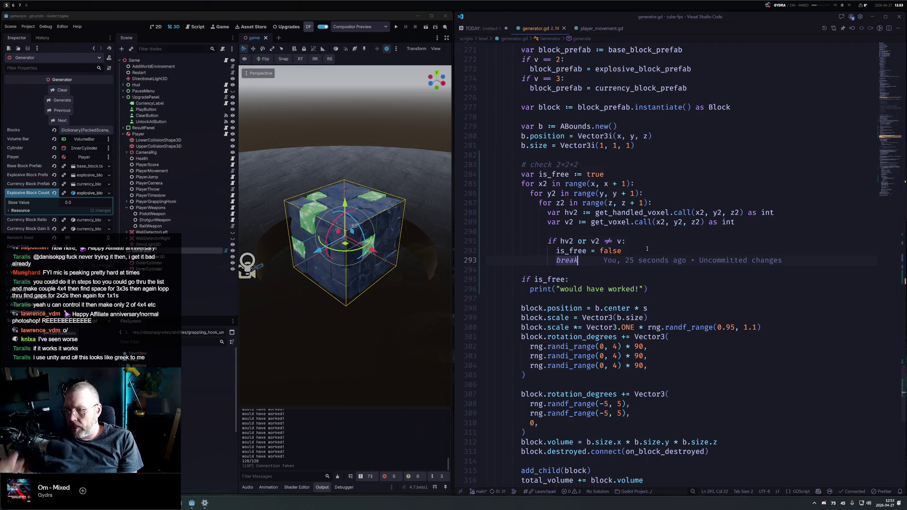
Insert an 'if not is_free:' guard with break at the top of the x2 loop
{"action": "left_click", "coordinate": [668, 194]}
{"action": "key", "text": "ctrl+shift+Return"}
{"action": "type", "text": "if not is_free:b"}
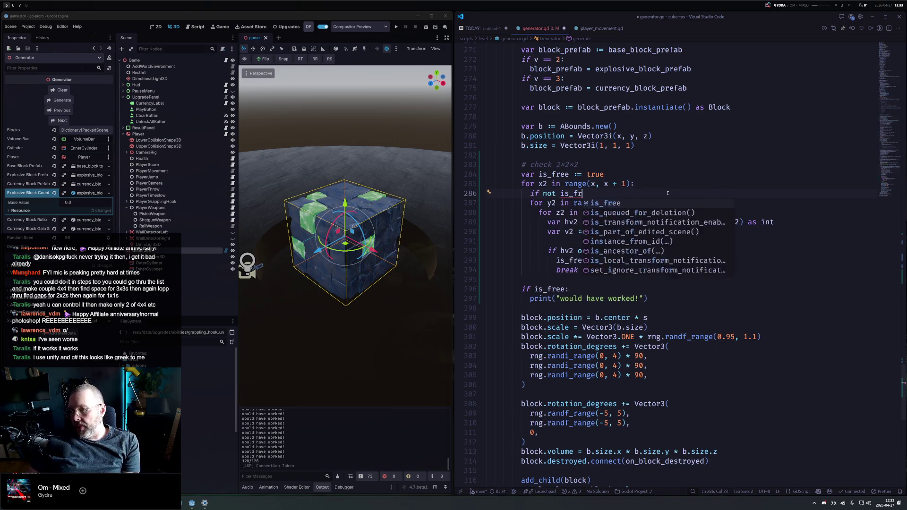
{"action": "key", "text": "BackSpace"}
{"action": "key", "text": "Return"}
{"action": "type", "text": "break"}
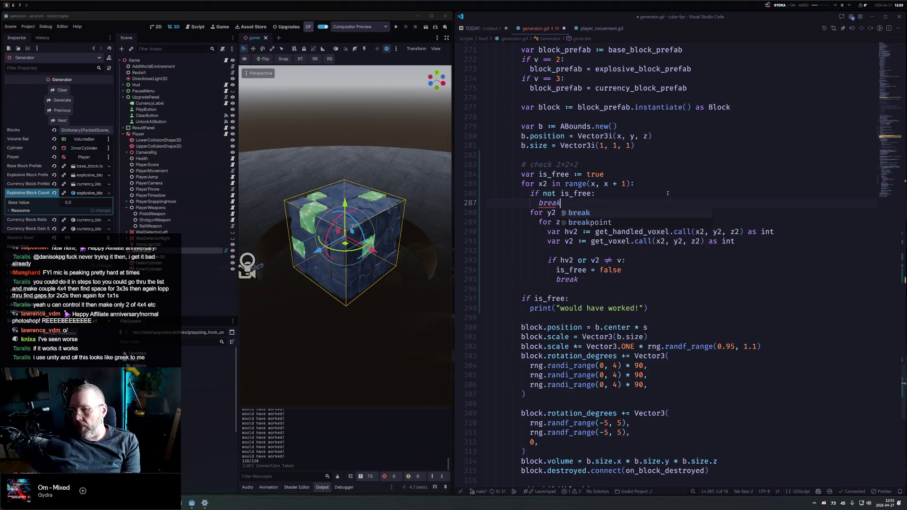
{"action": "key", "text": "Escape"}
Copy the guard into the y2 loop, fix its indentation, and add blank lines after both guards
{"action": "key", "text": "shift+Up"}
{"action": "key", "text": "ctrl+c"}
{"action": "key", "text": "Down"}
{"action": "key", "text": "Down"}
{"action": "key", "text": "End"}
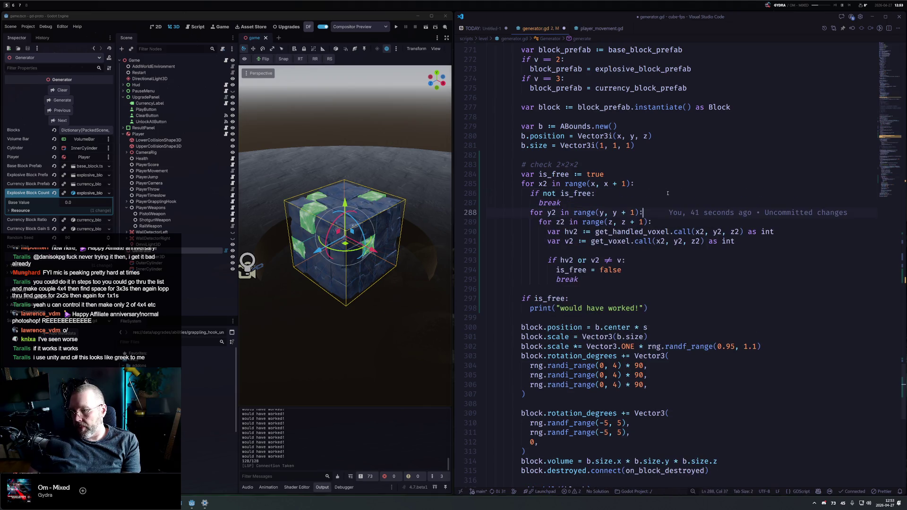
{"action": "key", "text": "Return"}
{"action": "key", "text": "ctrl+v"}
{"action": "key", "text": "Home"}
{"action": "key", "text": "Tab"}
{"action": "key", "text": "Up"}
{"action": "key", "text": "Up"}
{"action": "key", "text": "Up"}
{"action": "key", "text": "End"}
{"action": "key", "text": "Return"}
{"action": "key", "text": "Down"}
{"action": "key", "text": "Down"}
{"action": "key", "text": "Down"}
{"action": "key", "text": "End"}
{"action": "key", "text": "Return"}
{"action": "key", "text": "Down"}
{"action": "key", "text": "Down"}
{"action": "key", "text": "Down"}
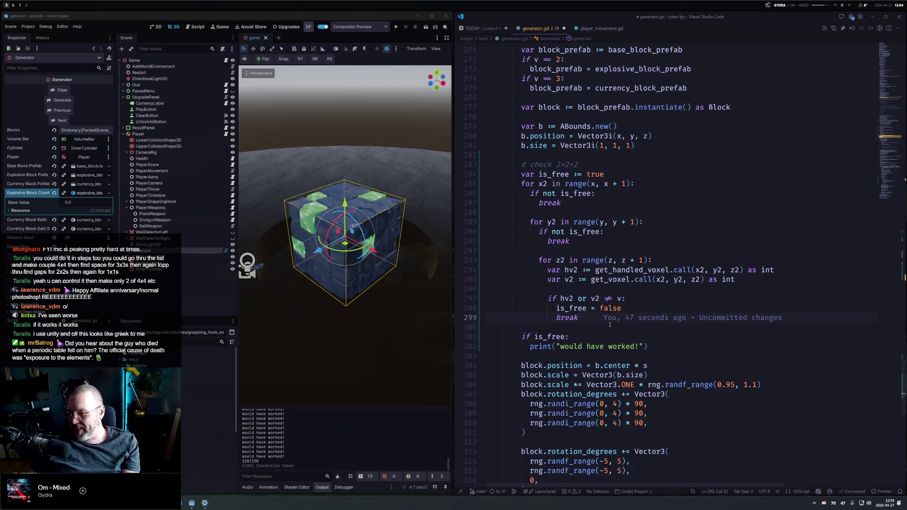
Join each break onto its guard, giving one-line 'if not is_free: break' checks
{"action": "key", "text": "Up"}
{"action": "key", "text": "Up"}
{"action": "key", "text": "Up"}
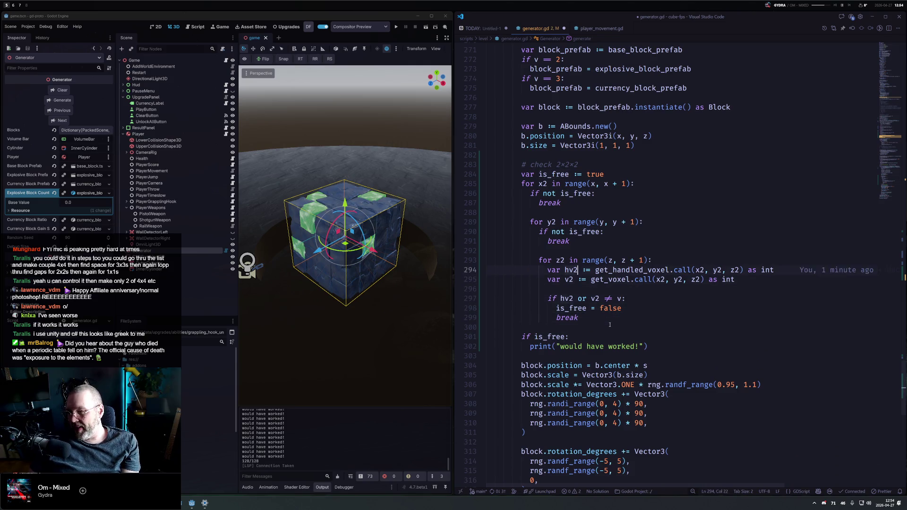
{"action": "key", "text": "Up"}
{"action": "key", "text": "ctrl+j"}
{"action": "key", "text": "Up"}
{"action": "key", "text": "Up"}
{"action": "key", "text": "Up"}
{"action": "key", "text": "Up"}
{"action": "key", "text": "ctrl+j"}
{"action": "key", "text": "Down"}
{"action": "key", "text": "Down"}
{"action": "key", "text": "Down"}
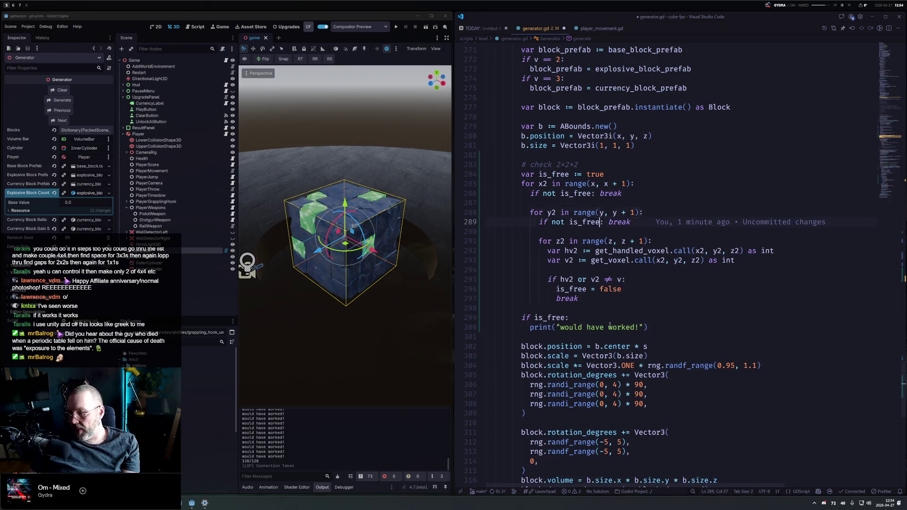
{"action": "key", "text": "Down"}
{"action": "key", "text": "Down"}
{"action": "key", "text": "Down"}
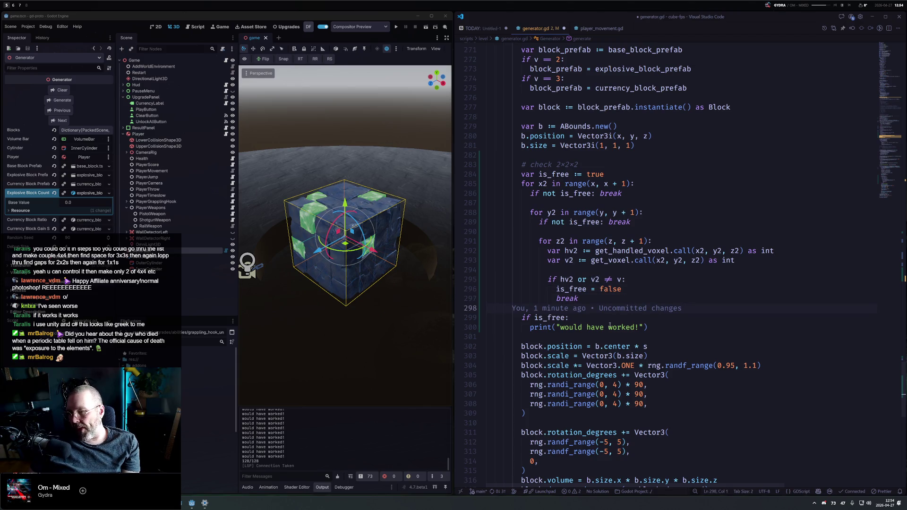
Replace the print under 'if is_free:' with 'b.size += Vector3i.ONE'
{"action": "key", "text": "Down"}
{"action": "key", "text": "Down"}
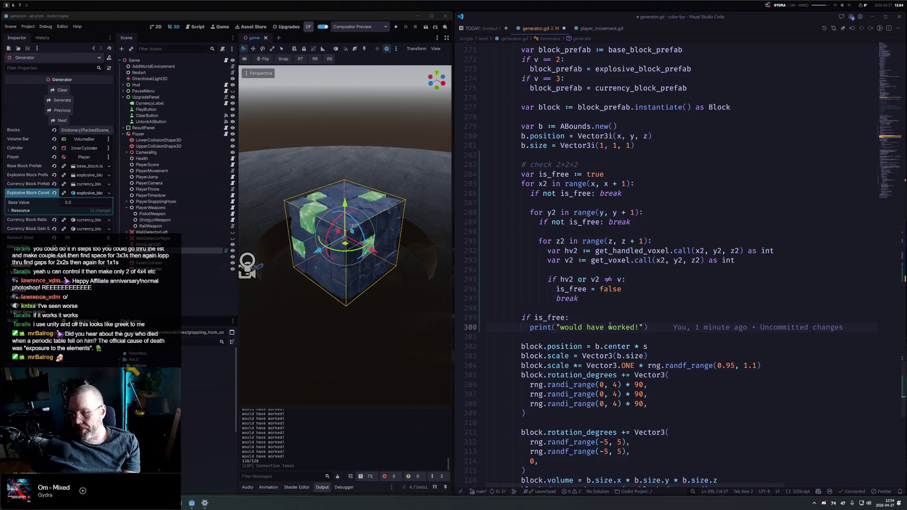
{"action": "key", "text": "Home"}
{"action": "key", "text": "shift+End"}
{"action": "key", "text": "BackSpace"}
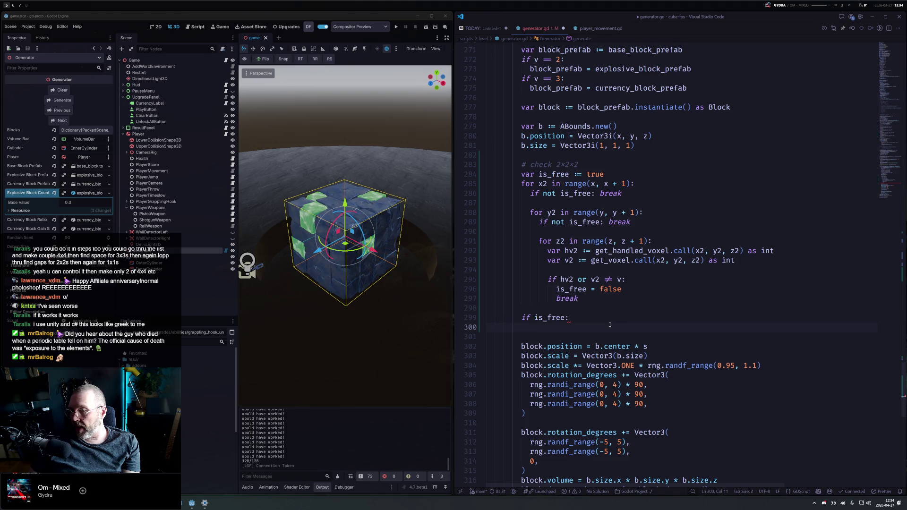
{"action": "type", "text": "b.size += Vector3i.ONE"}
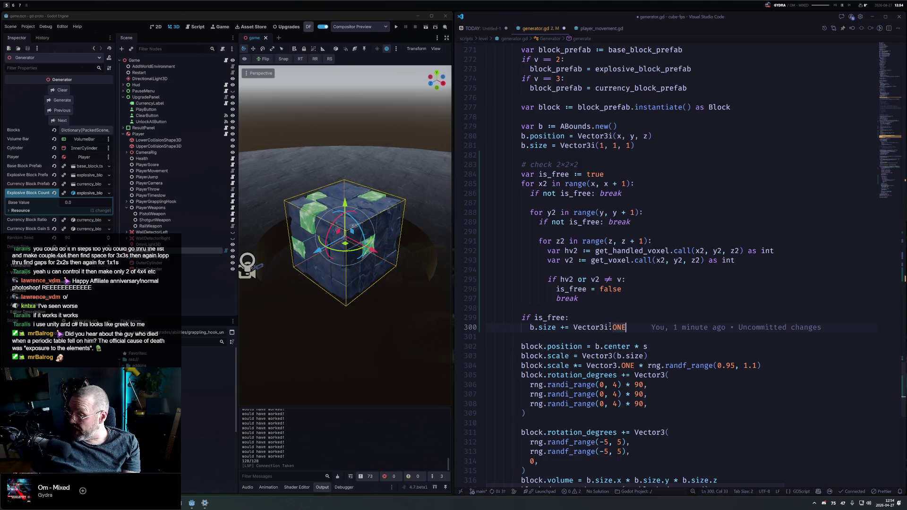
{"action": "key", "text": "Return"}
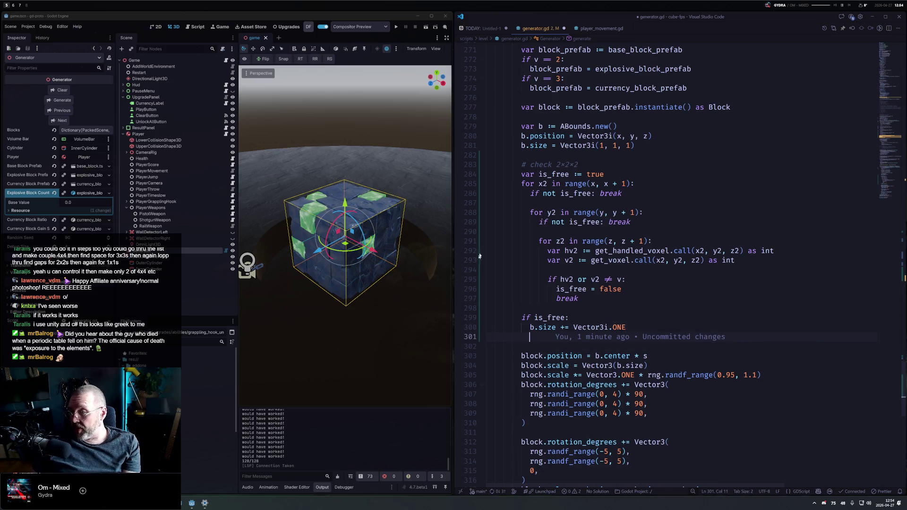
Write 'for x2 in range(b.position.x, b.end.x):', checking the ABounds class definition along the way
{"action": "scroll", "coordinate": [552, 251], "scroll_direction": "up", "scroll_amount": 5}
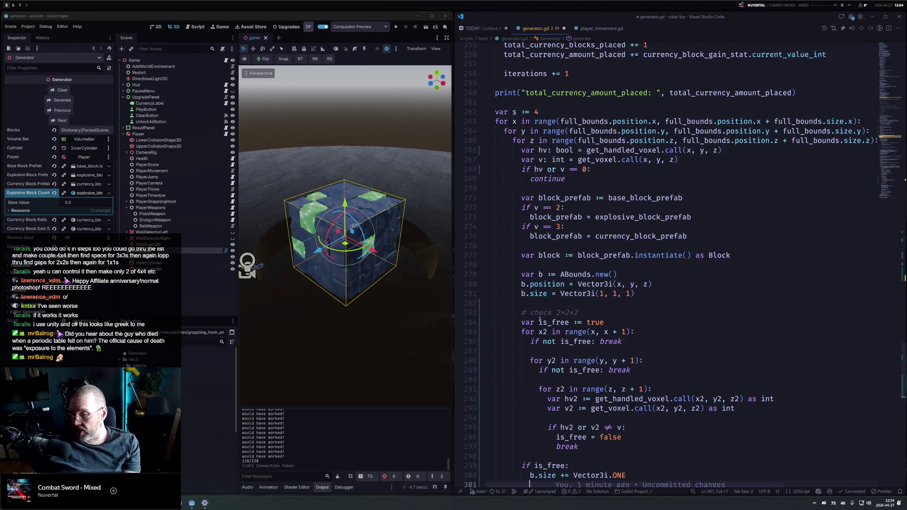
{"action": "scroll", "coordinate": [540, 320], "scroll_direction": "down", "scroll_amount": 3}
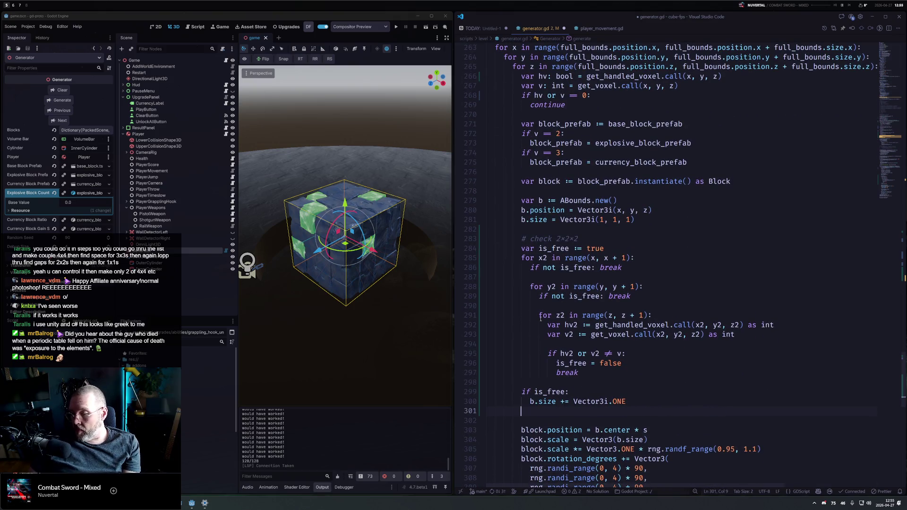
{"action": "key", "text": "Return"}
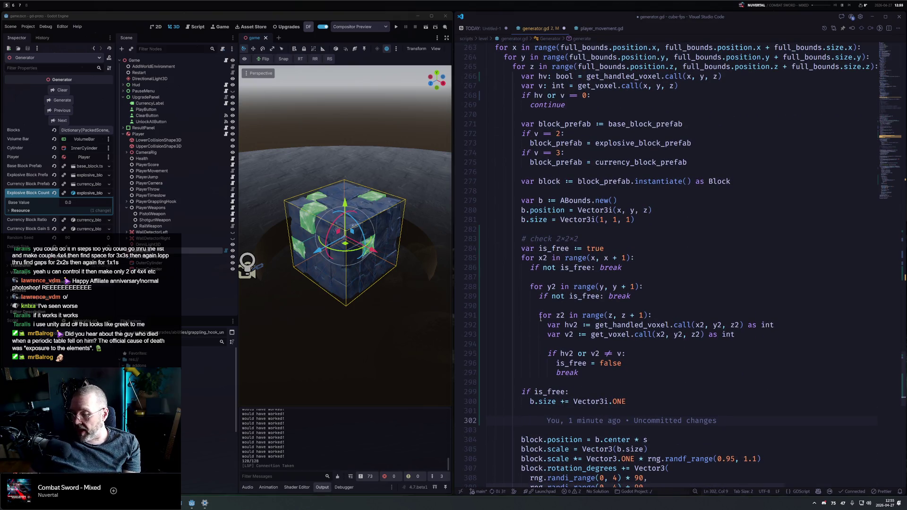
{"action": "type", "text": "fo"}
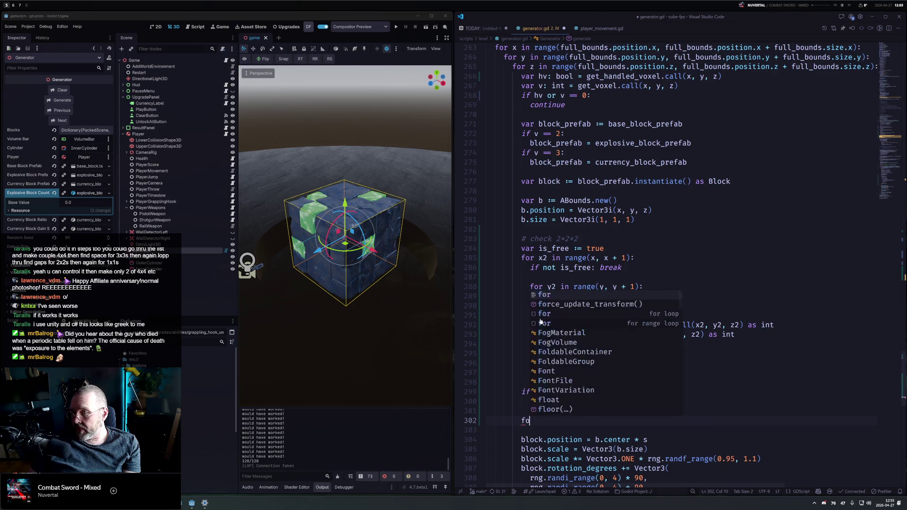
{"action": "type", "text": "r i"}
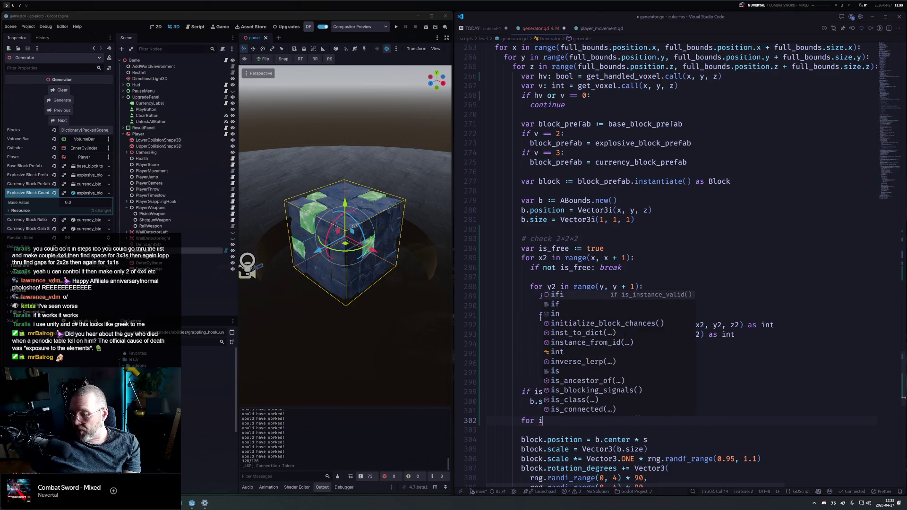
{"action": "key", "text": "BackSpace"}
{"action": "type", "text": "x2"}
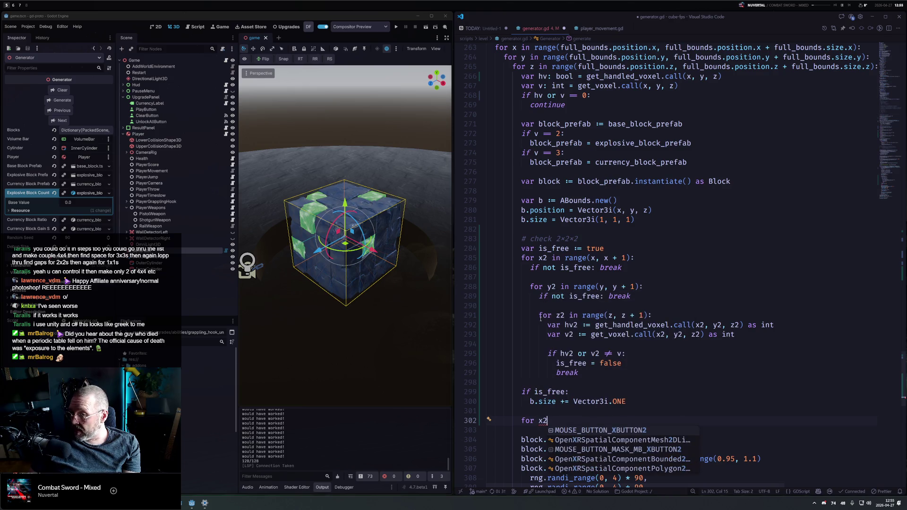
{"action": "type", "text": " in range("}
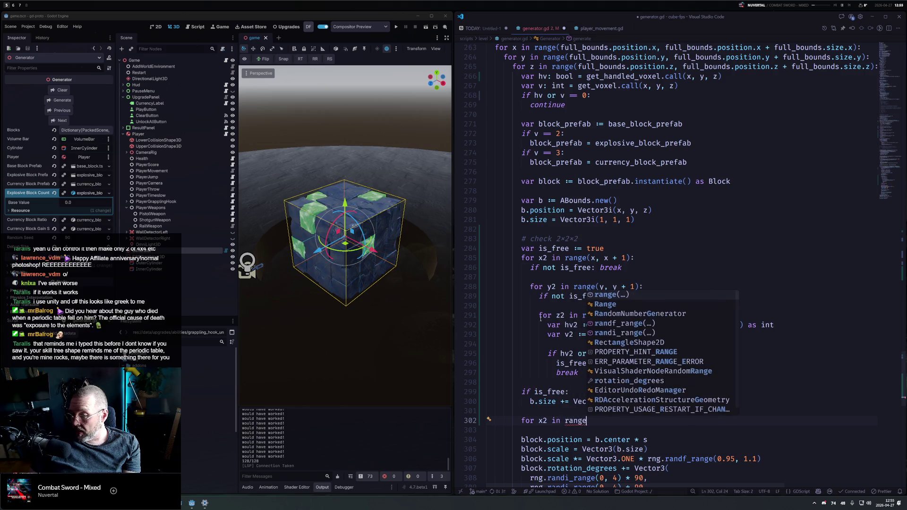
{"action": "type", "text": "block"}
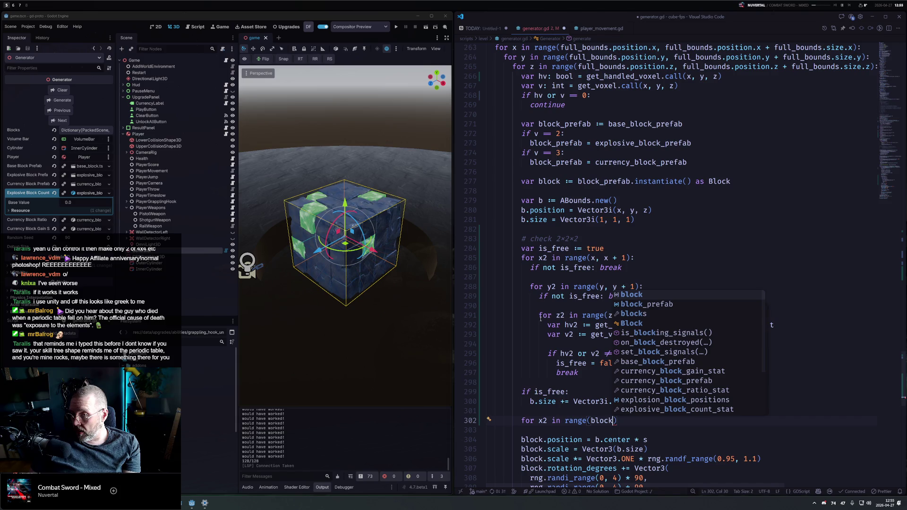
{"action": "key", "text": "ctrl+shift+Left"}
{"action": "type", "text": "b.si"}
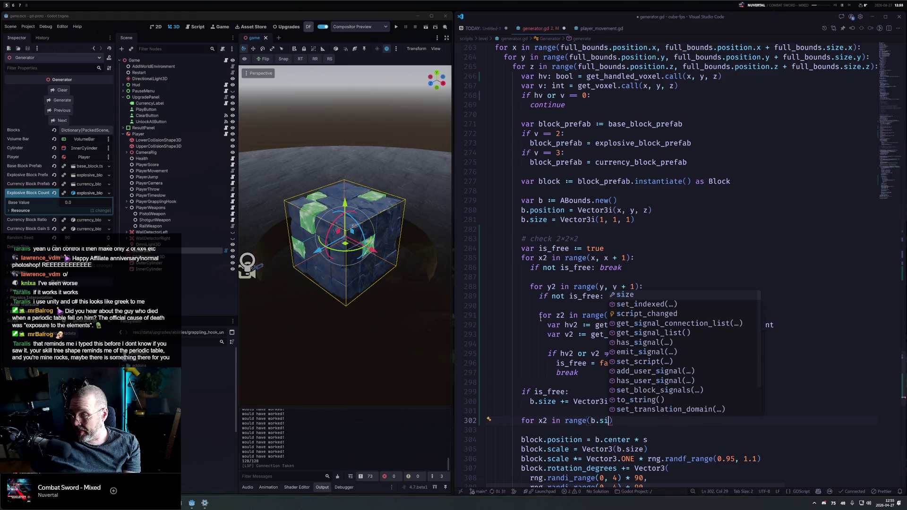
{"action": "key", "text": "BackSpace"}
{"action": "key", "text": "BackSpace"}
{"action": "key", "text": "BackSpace"}
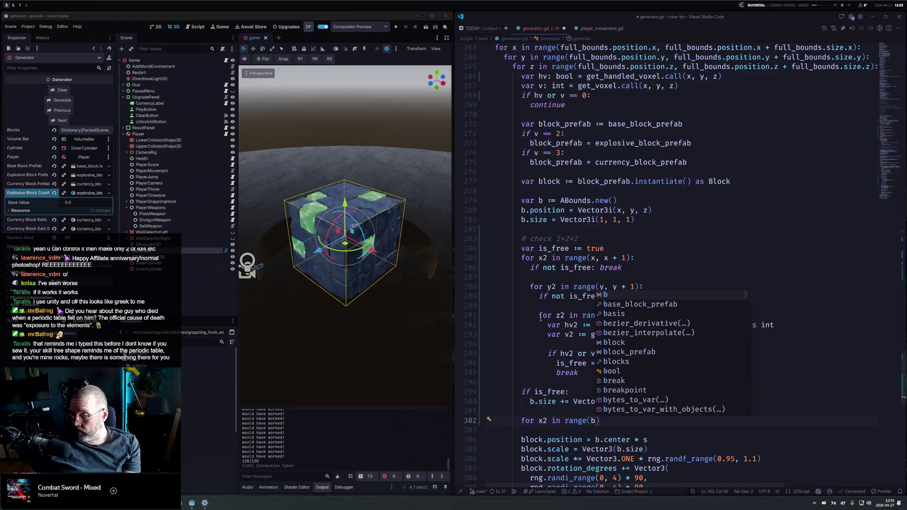
{"action": "type", "text": ".po"}
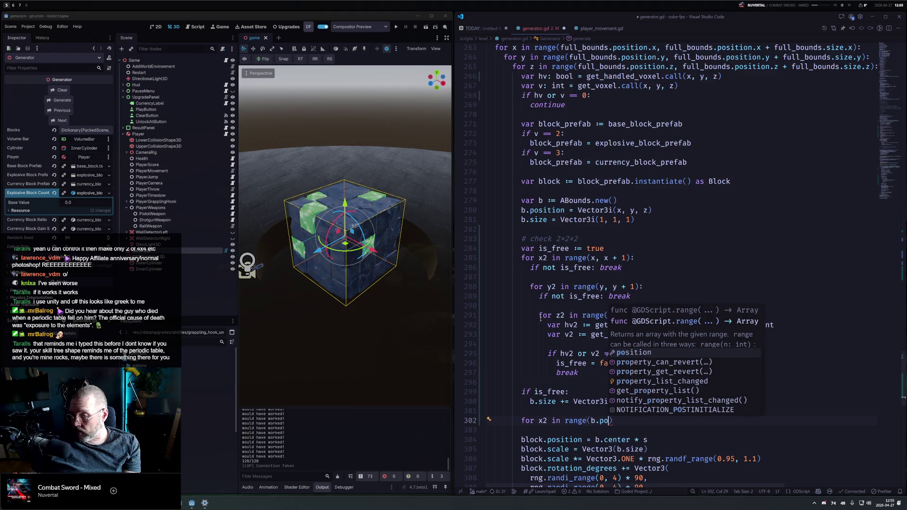
{"action": "key", "text": "Tab"}
{"action": "left_click", "coordinate": [570, 200]}
{"action": "left_click", "coordinate": [570, 200], "text": "ctrl"}
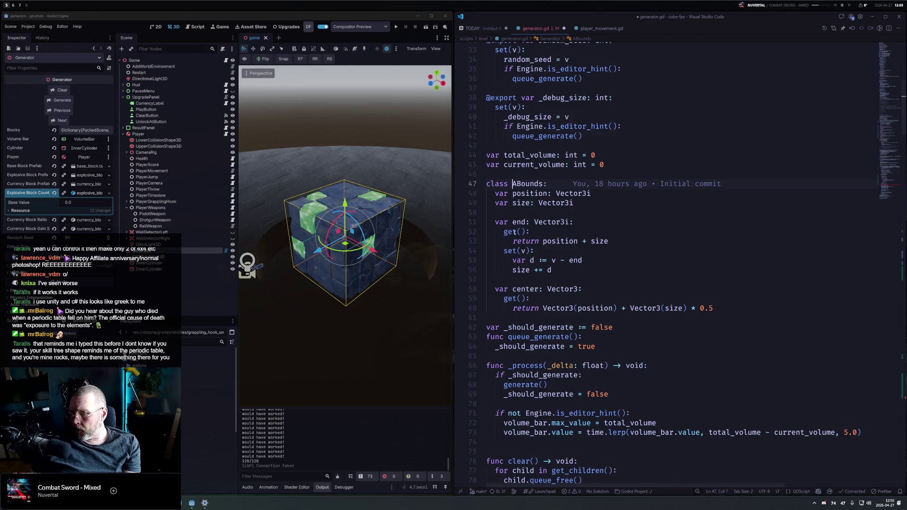
{"action": "mouse_move", "coordinate": [515, 232]}
{"action": "mouse_move", "coordinate": [628, 308]}
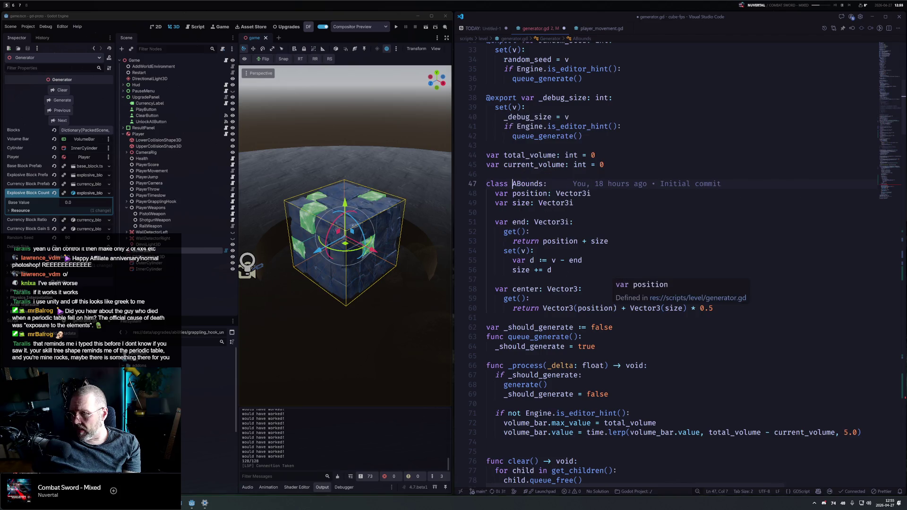
{"action": "key", "text": "alt+Left"}
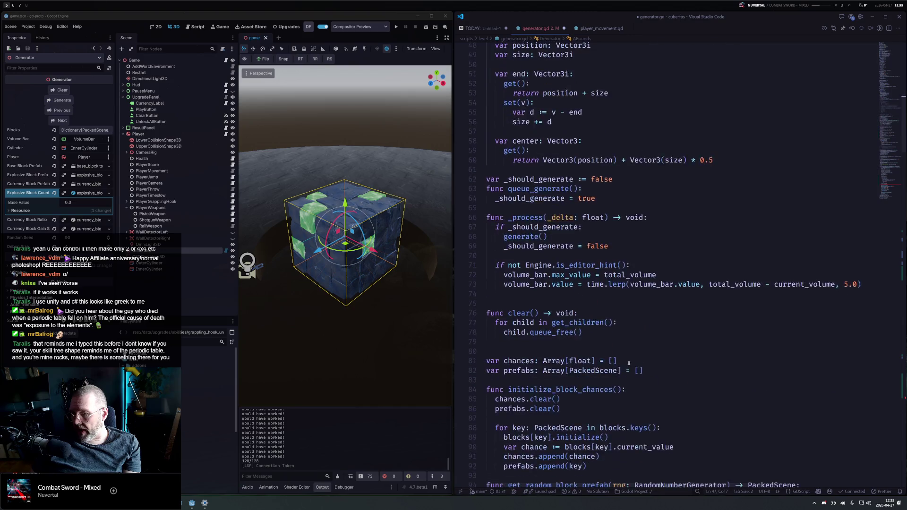
{"action": "type", "text": ", b"}
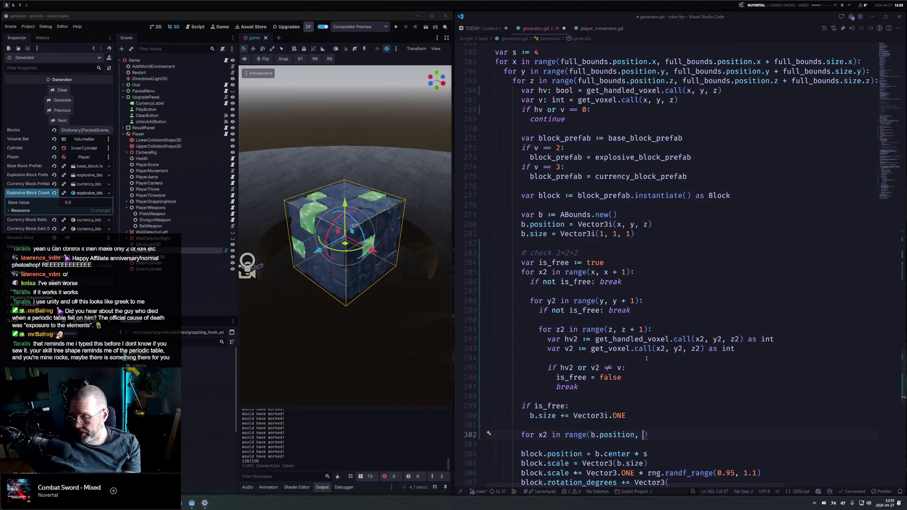
{"action": "type", "text": ".x"}
{"action": "key", "text": "End"}
{"action": "type", "text": ".end.x):"}
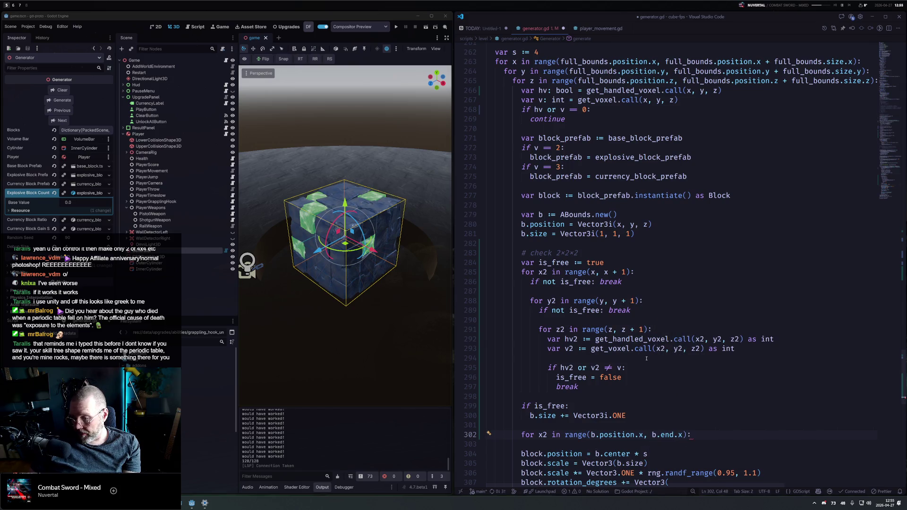
Duplicate the loop into nested y2 and z2 loops over y and z, indented inside it
{"action": "key", "text": "shift+alt+Down"}
{"action": "key", "text": "shift+alt+Down"}
{"action": "key", "text": "shift+Down"}
{"action": "key", "text": "shift+Down"}
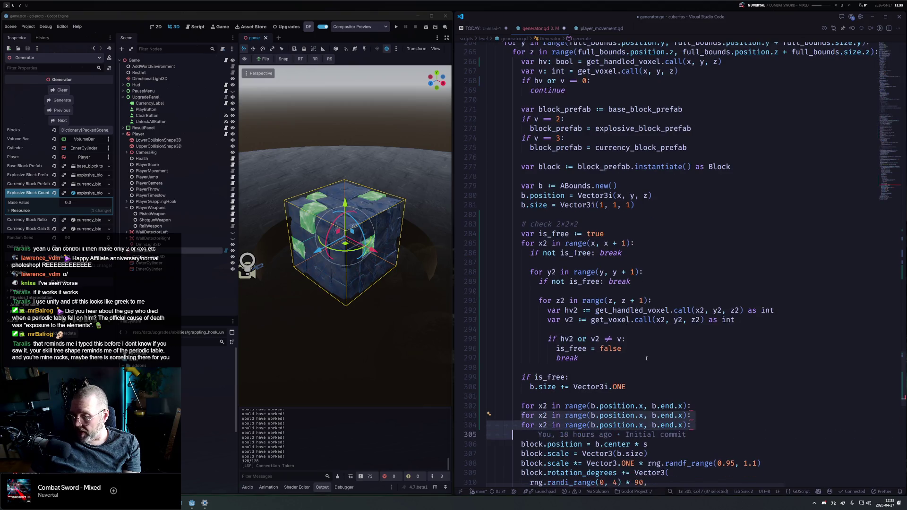
{"action": "key", "text": "Tab"}
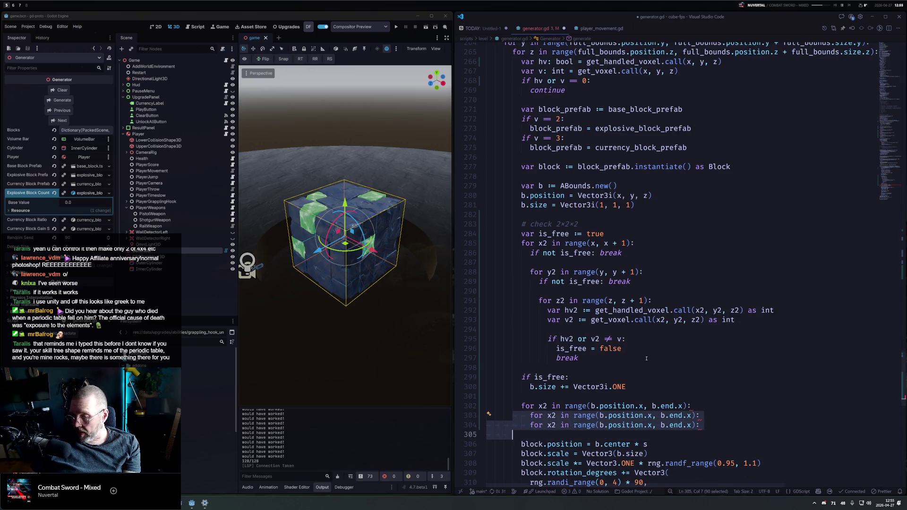
{"action": "key", "text": "Up"}
{"action": "key", "text": "Tab"}
{"action": "key", "text": "Up"}
{"action": "key", "text": "ctrl+d"}
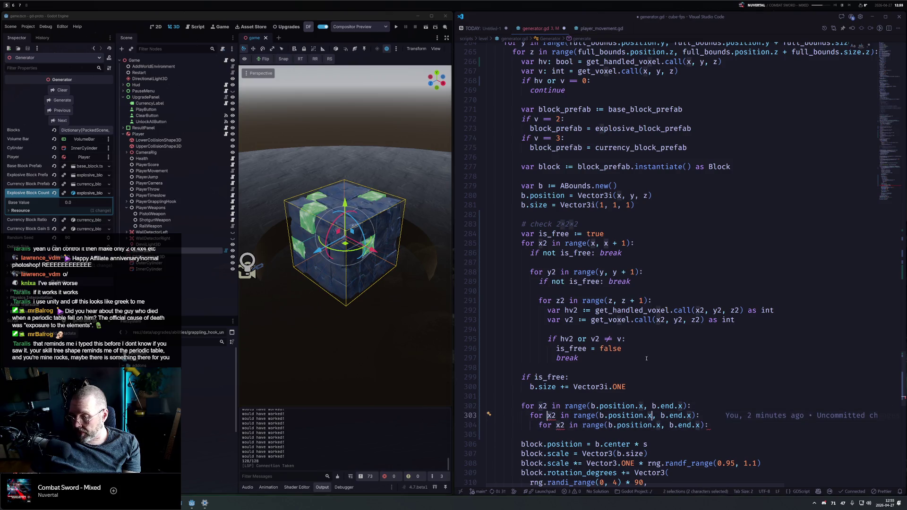
{"action": "type", "text": "y"}
{"action": "key", "text": "Down"}
{"action": "key", "text": "Right"}
{"action": "key", "text": "Right"}
{"action": "key", "text": "shift+Left"}
{"action": "type", "text": "z"}
{"action": "key", "text": "End"}
{"action": "key", "text": "Return"}
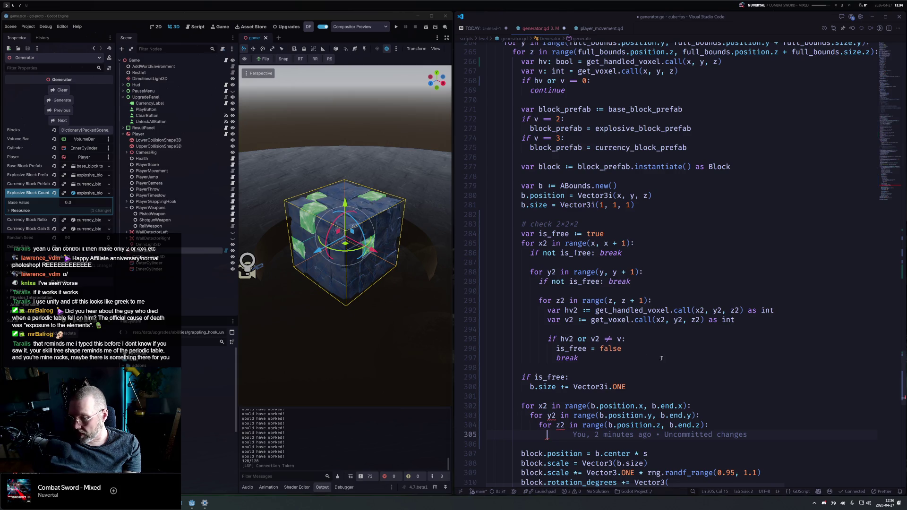
Rename the redeclared nested loop variables x2, y2, z2 to x3, y3, z3
{"action": "mouse_move", "coordinate": [550, 417]}
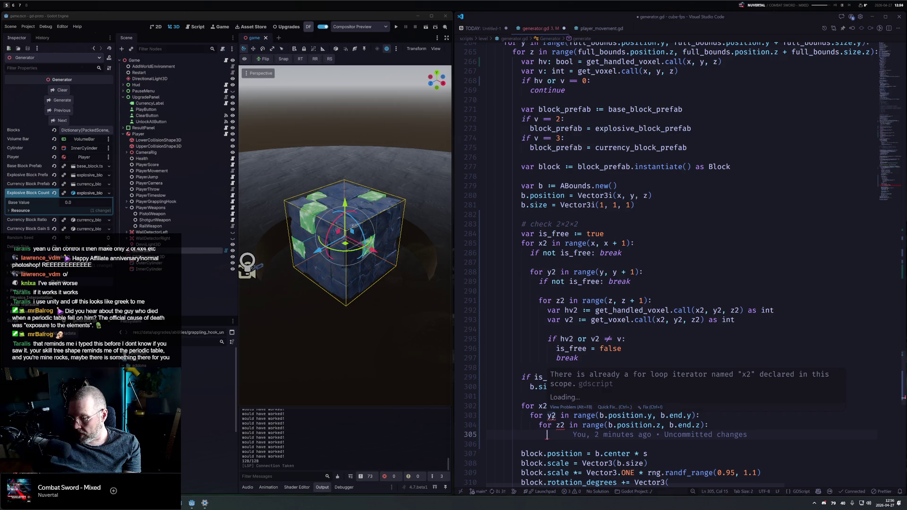
{"action": "left_click", "coordinate": [548, 406]}
{"action": "key", "text": "BackSpace"}
{"action": "type", "text": "3i.ONE"}
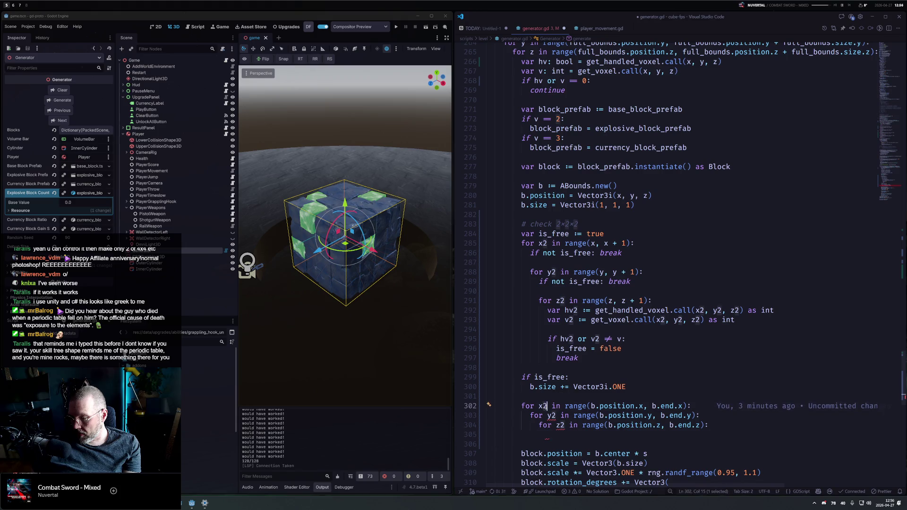
{"action": "left_click", "coordinate": [557, 415]}
{"action": "key", "text": "BackSpace"}
{"action": "type", "text": "3"}
{"action": "left_click", "coordinate": [565, 426]}
{"action": "key", "text": "BackSpace"}
{"action": "type", "text": "3"}
Start a set_handled_voxel() call on line 305 inside the innermost loop
{"action": "key", "text": "Down"}
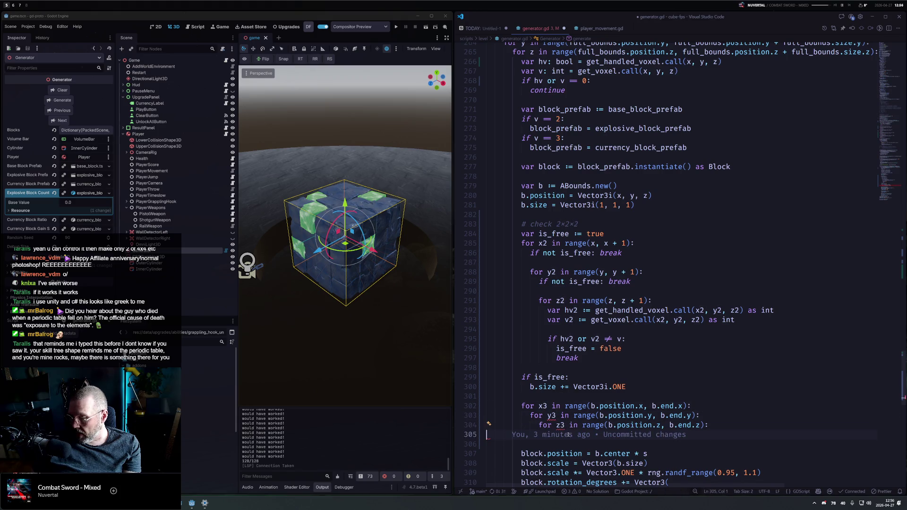
{"action": "type", "text": "oset"}
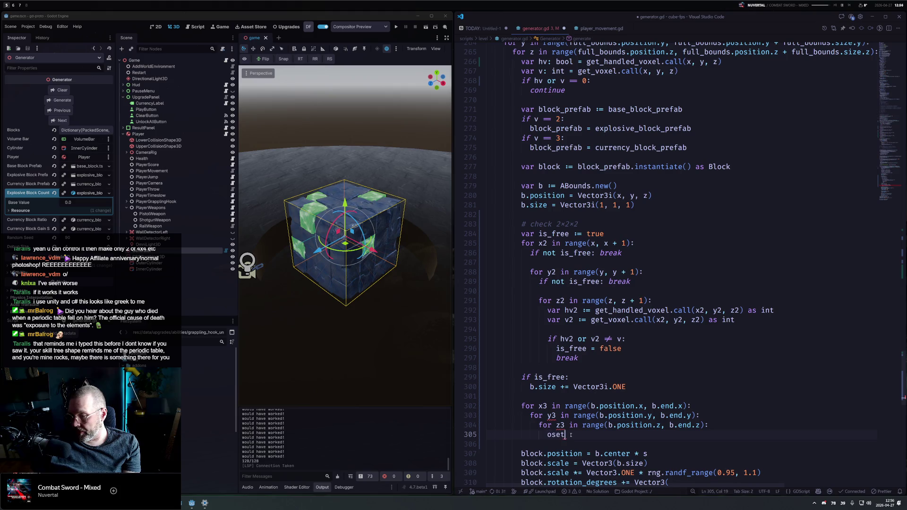
{"action": "key", "text": "BackSpace"}
{"action": "key", "text": "BackSpace"}
{"action": "key", "text": "BackSpace"}
{"action": "type", "text": "s"}
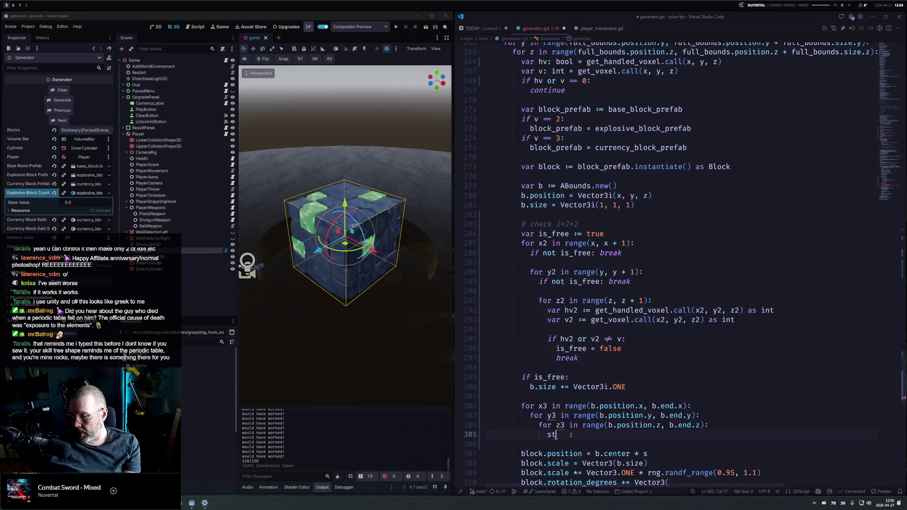
{"action": "type", "text": "et_"}
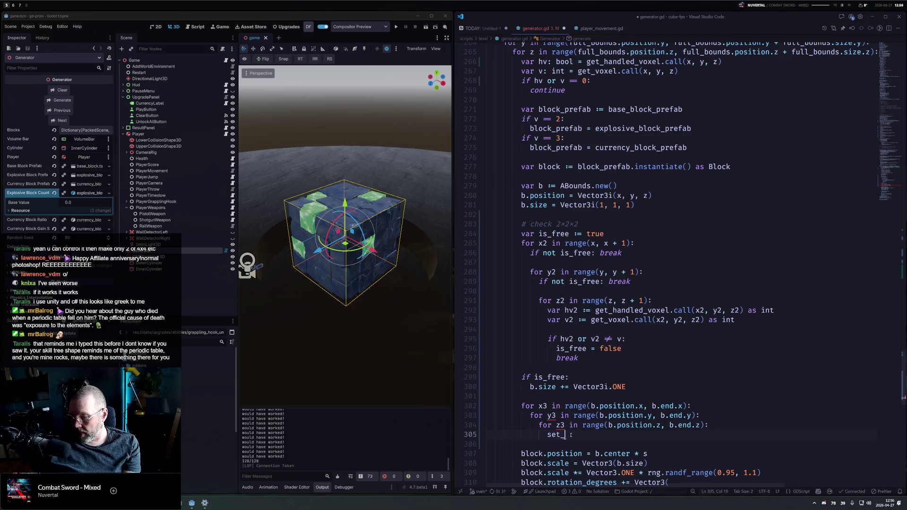
{"action": "type", "text": "handled_vocel"}
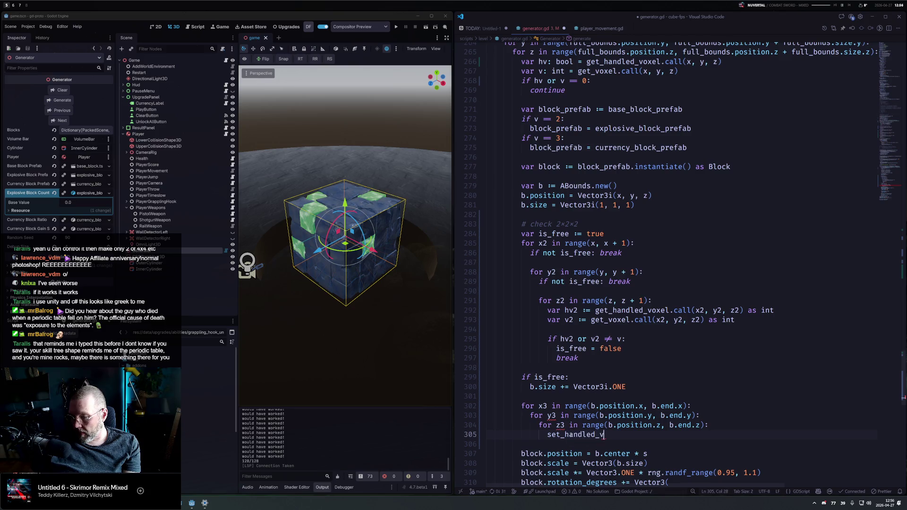
{"action": "key", "text": "BackSpace"}
{"action": "key", "text": "BackSpace"}
{"action": "key", "text": "BackSpace"}
{"action": "type", "text": "xel("}
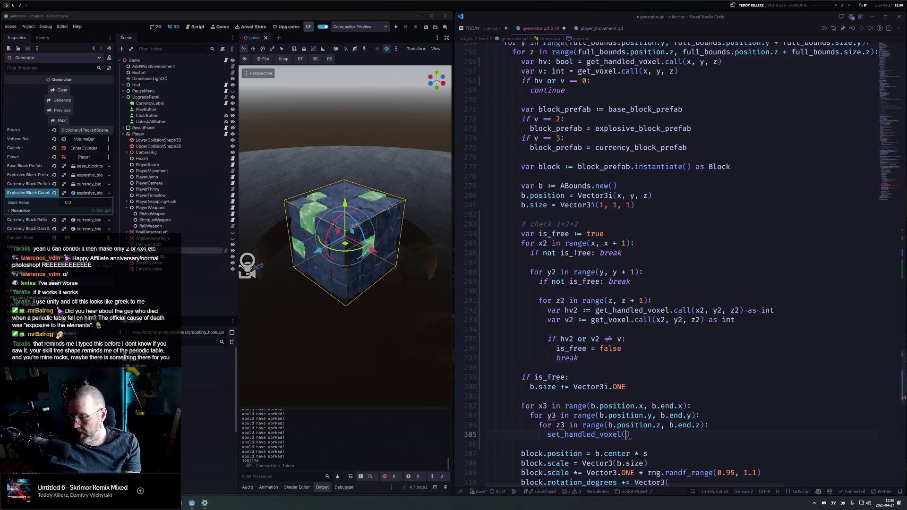
{"action": "left_click", "coordinate": [445, 16]}
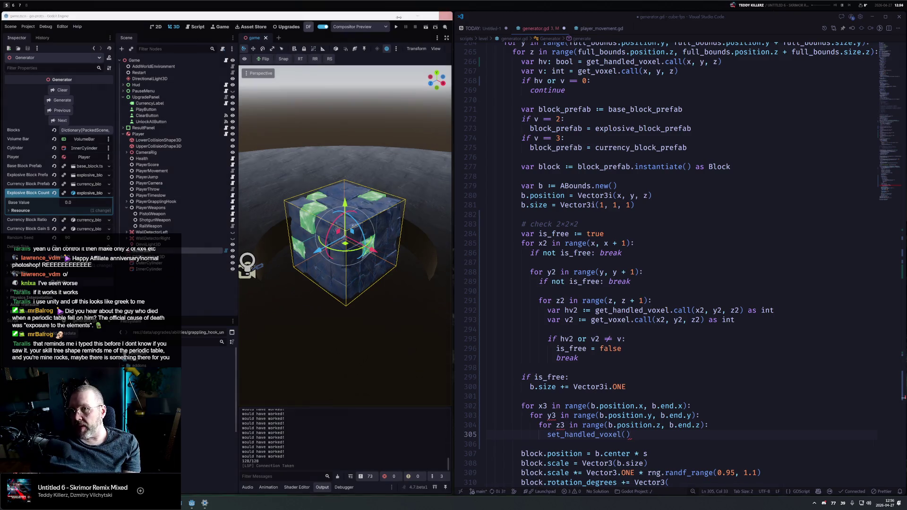
Close the hung Godot editor and complete the call as set_handled_voxel.call(x3, y3, z3, true)
{"action": "left_click", "coordinate": [445, 16]}
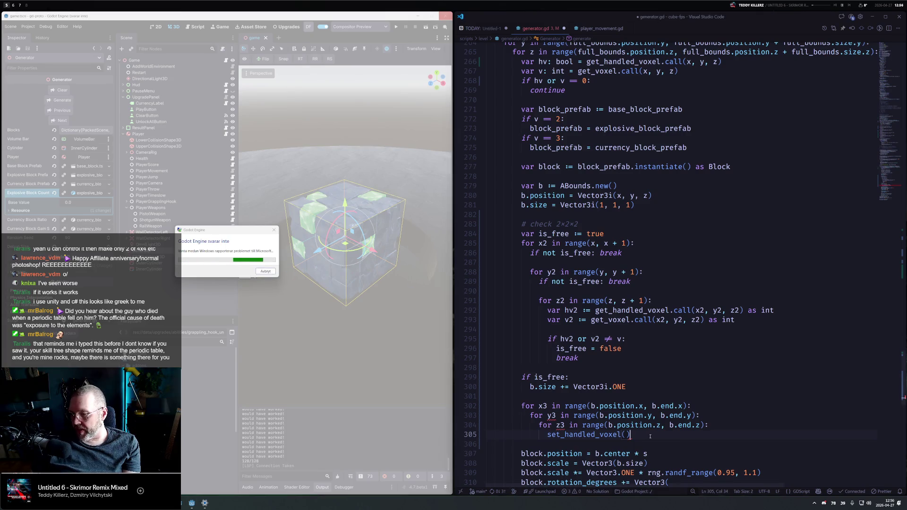
{"action": "type", "text": "x3"}
{"action": "key", "text": "super+Up"}
{"action": "type", "text": ",y"}
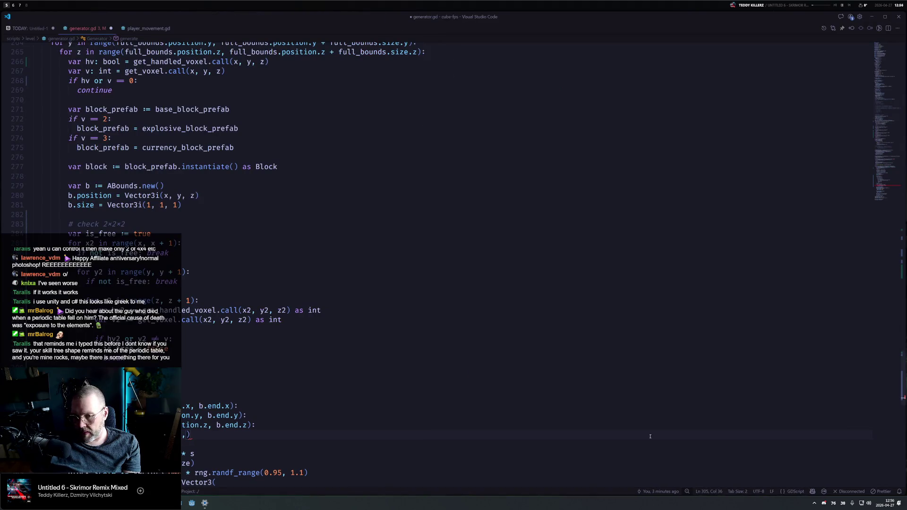
{"action": "type", "text": "3,z3"}
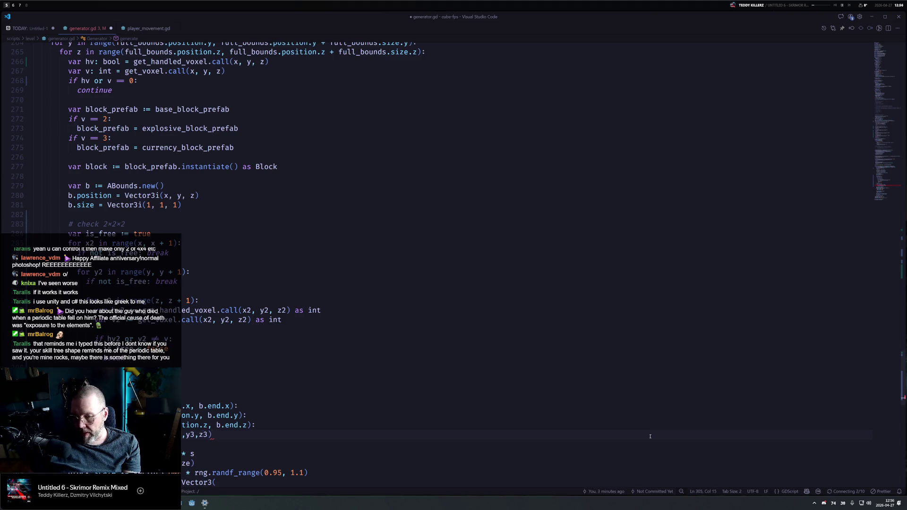
{"action": "type", "text": ", true"}
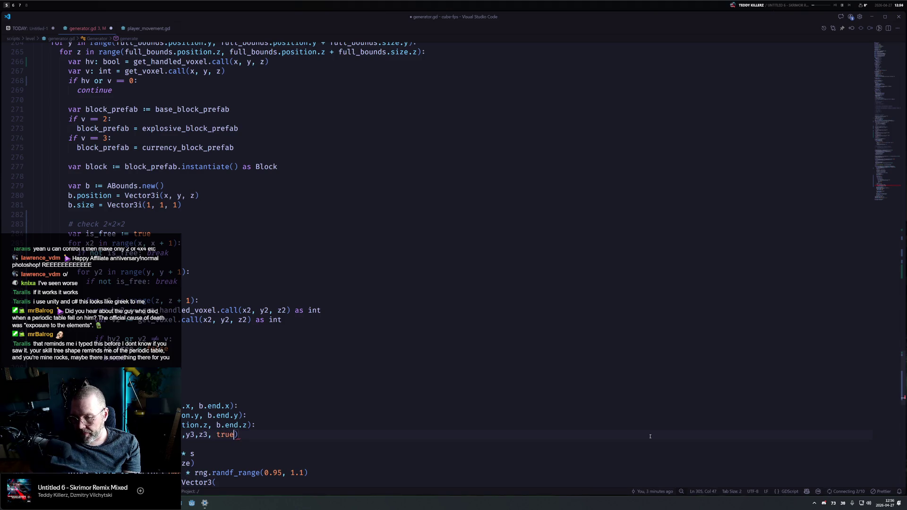
{"action": "key", "text": "ctrl+Right"}
{"action": "type", "text": ".call"}
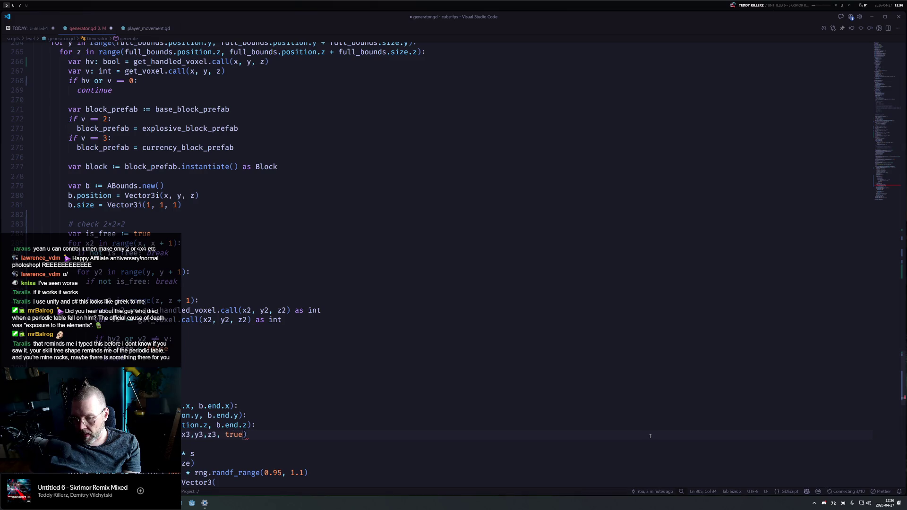
Save generator.gd and relaunch Godot from the taskbar
{"action": "key", "text": "Home"}
{"action": "key", "text": "Up"}
{"action": "key", "text": "Up"}
{"action": "key", "text": "Up"}
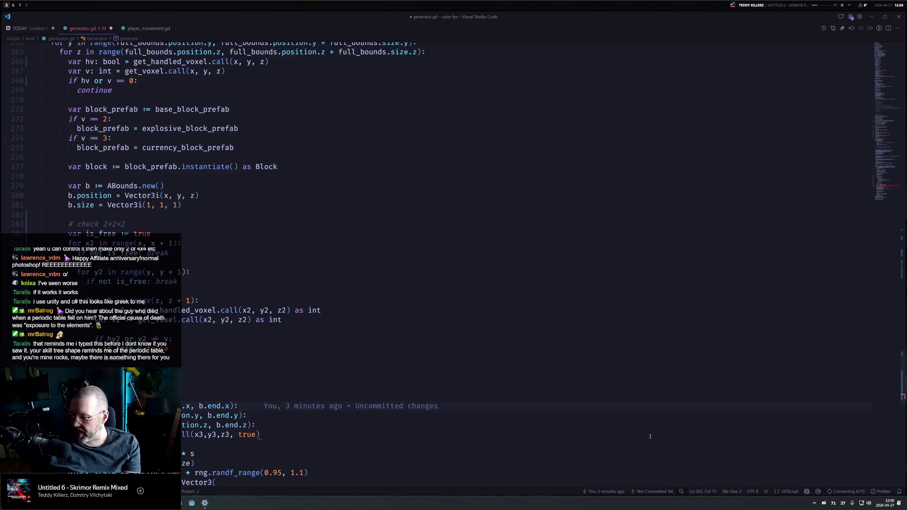
{"action": "left_click", "coordinate": [249, 405]}
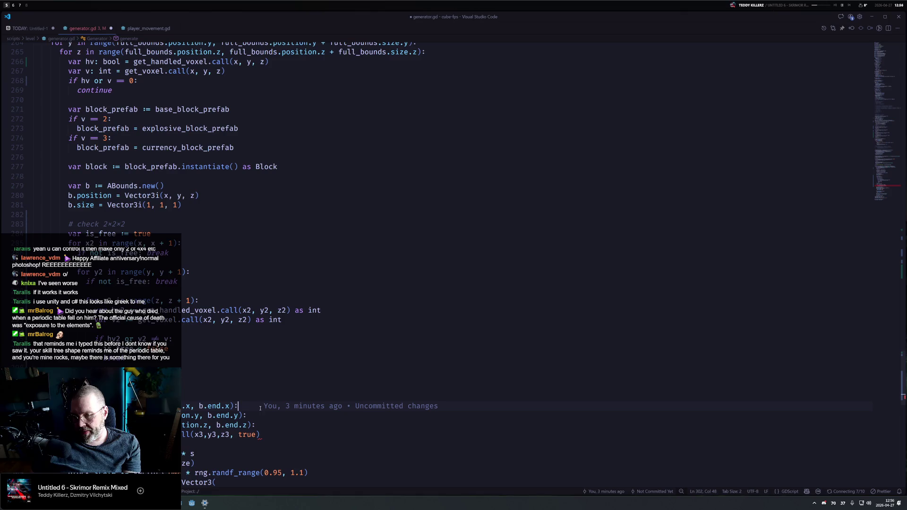
{"action": "left_click", "coordinate": [275, 434]}
{"action": "key", "text": "ctrl+s"}
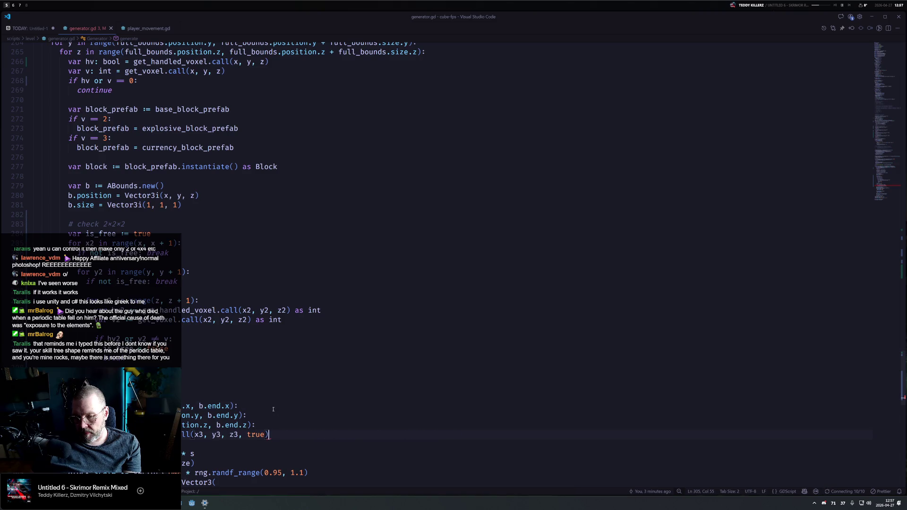
{"action": "left_click", "coordinate": [192, 503]}
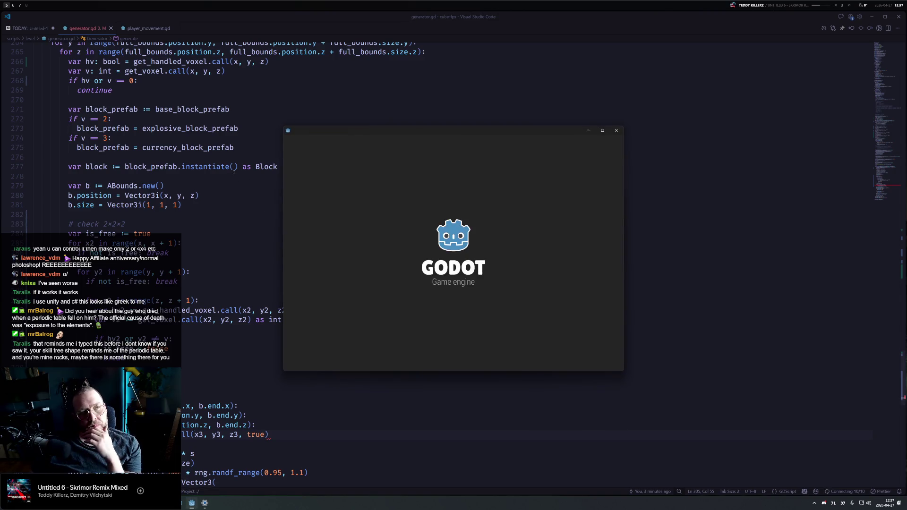
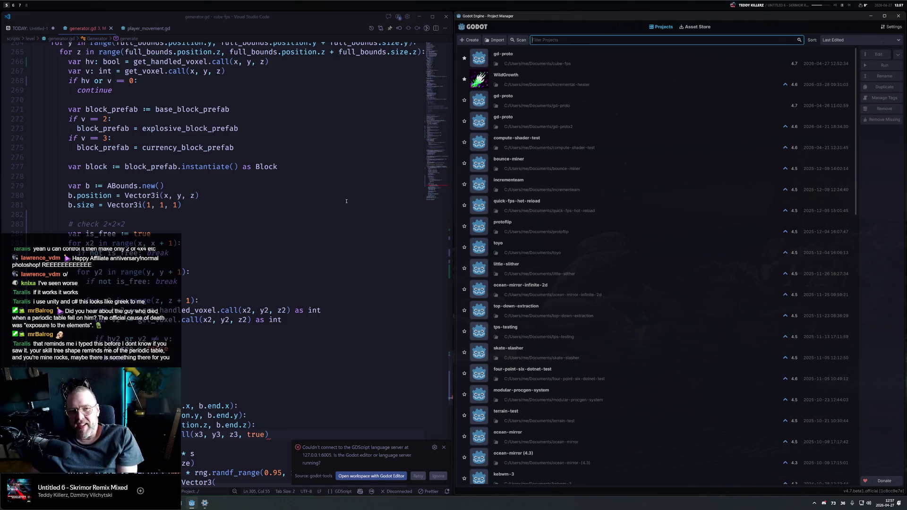
Open the gd-proto project, snap Godot to the left half, and go to line 284 in generator.gd
{"action": "double_click", "coordinate": [558, 64]}
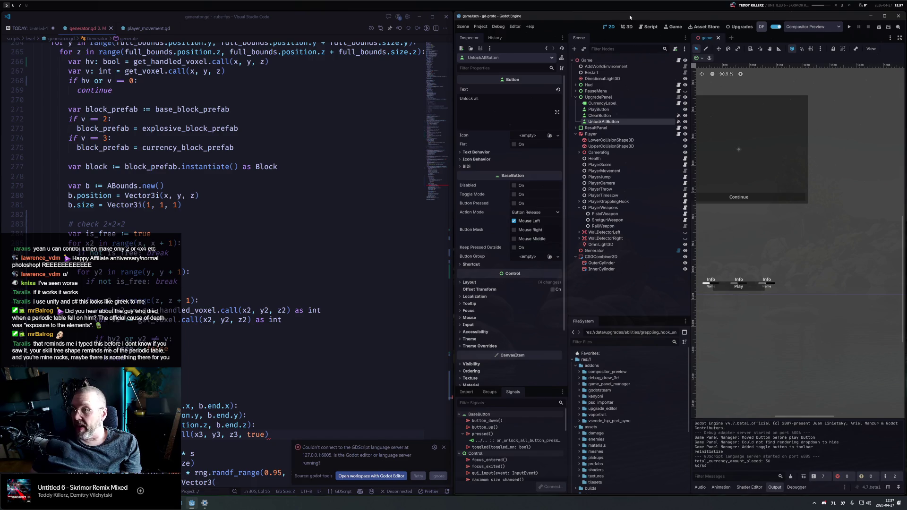
{"action": "key", "text": "super+shift+Left"}
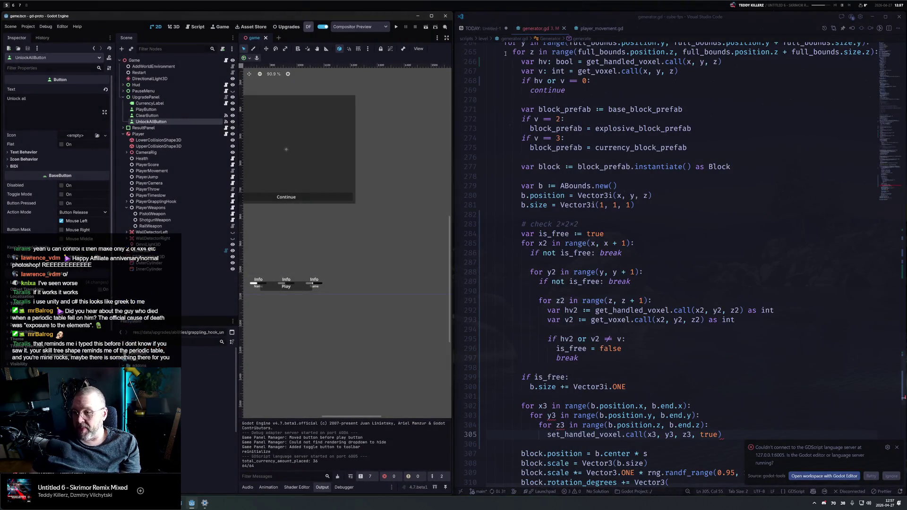
{"action": "left_click", "coordinate": [654, 229]}
{"action": "key", "text": "shift+Home"}
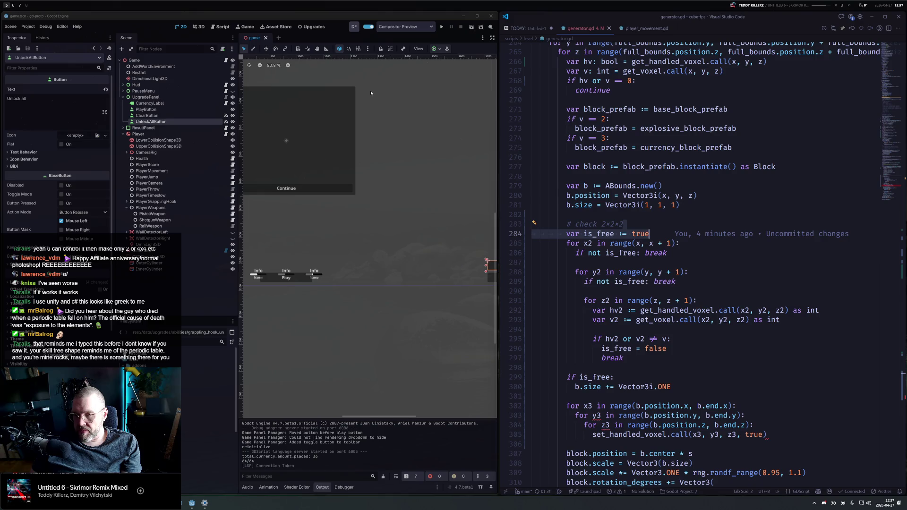
Switch Godot to the 3D view of the voxel cube and look over lines 303–305 of generator.gd
{"action": "left_click", "coordinate": [201, 27]}
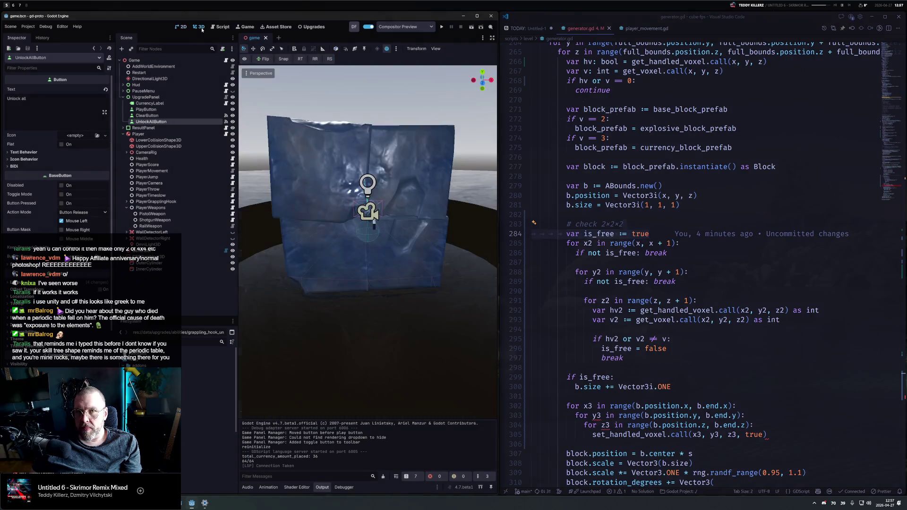
{"action": "scroll", "coordinate": [315, 187], "scroll_direction": "down", "scroll_amount": 5}
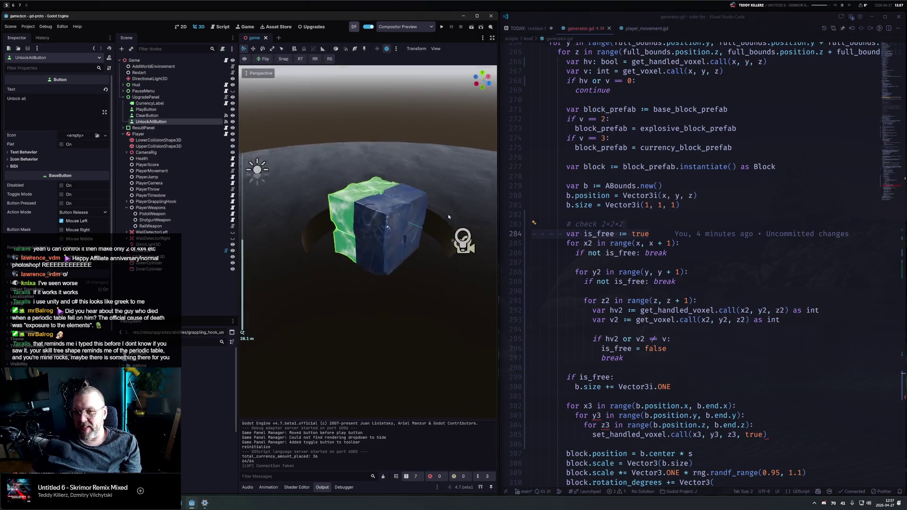
{"action": "scroll", "coordinate": [426, 206], "scroll_direction": "up", "scroll_amount": 10}
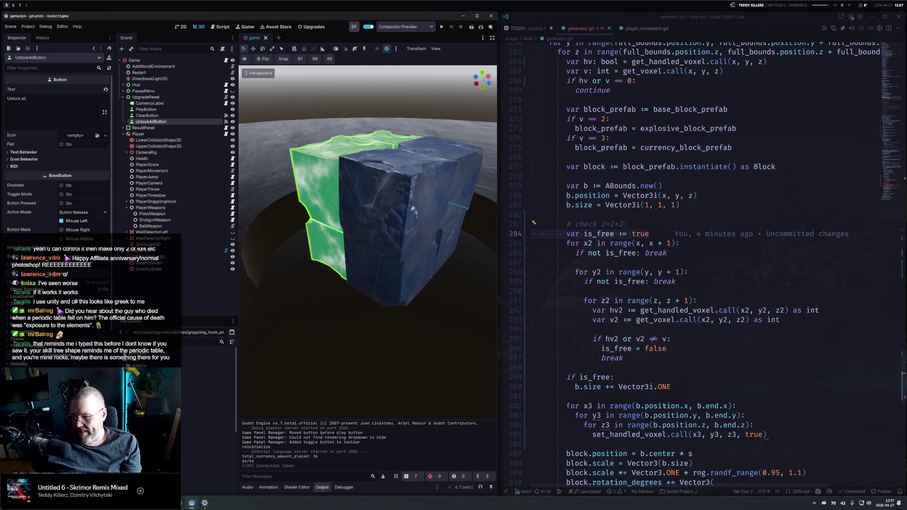
{"action": "left_click", "coordinate": [602, 416]}
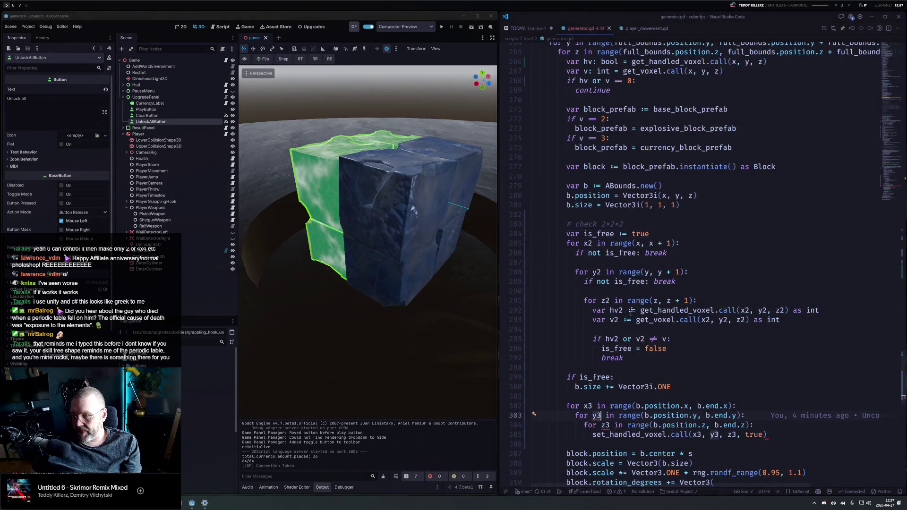
{"action": "scroll", "coordinate": [750, 256], "scroll_direction": "down", "scroll_amount": 5}
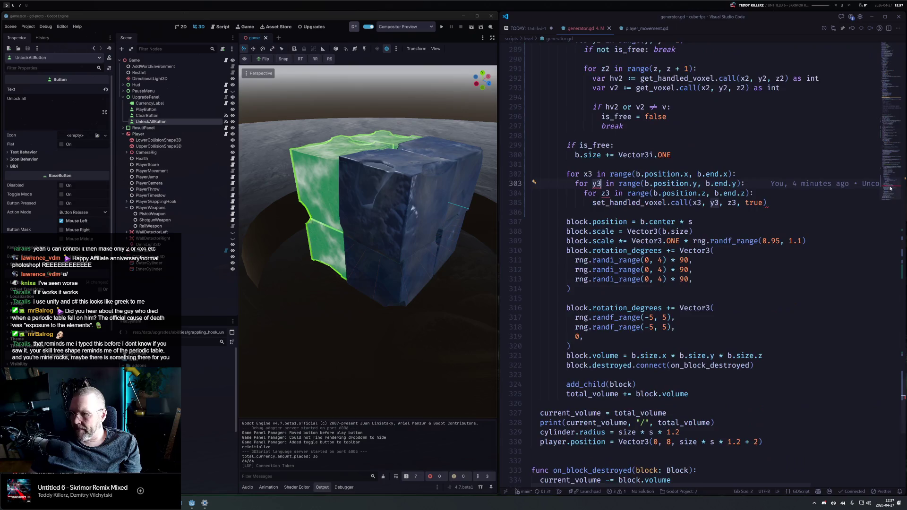
{"action": "left_click", "coordinate": [773, 275]}
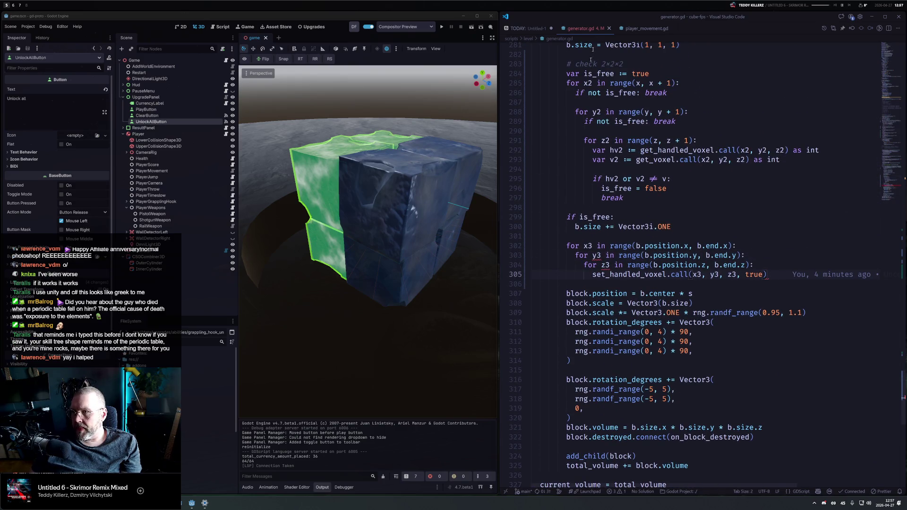
Reload the VS Code window with Developer: Reload Window from the command palette
{"action": "key", "text": "ctrl+shift+g"}
{"action": "key", "text": "ctrl+shift+p"}
{"action": "type", "text": "rel"}
{"action": "key", "text": "BackSpace"}
{"action": "key", "text": "BackSpace"}
{"action": "key", "text": "BackSpace"}
{"action": "key", "text": "ctrl+shift+p"}
{"action": "type", "text": "reload"}
{"action": "key", "text": "Return"}
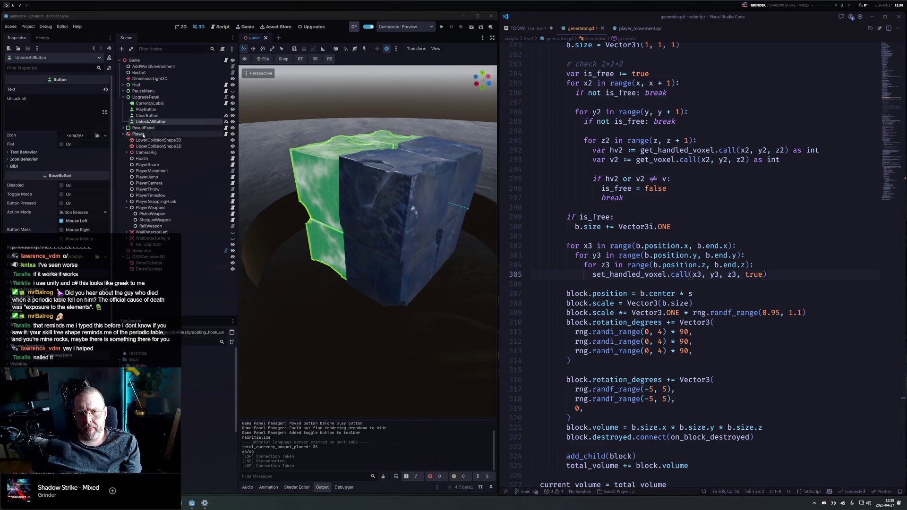
Select the Generator, regenerate, orbit around the cube, then put a cursor after b.end.x
{"action": "left_click", "coordinate": [142, 250]}
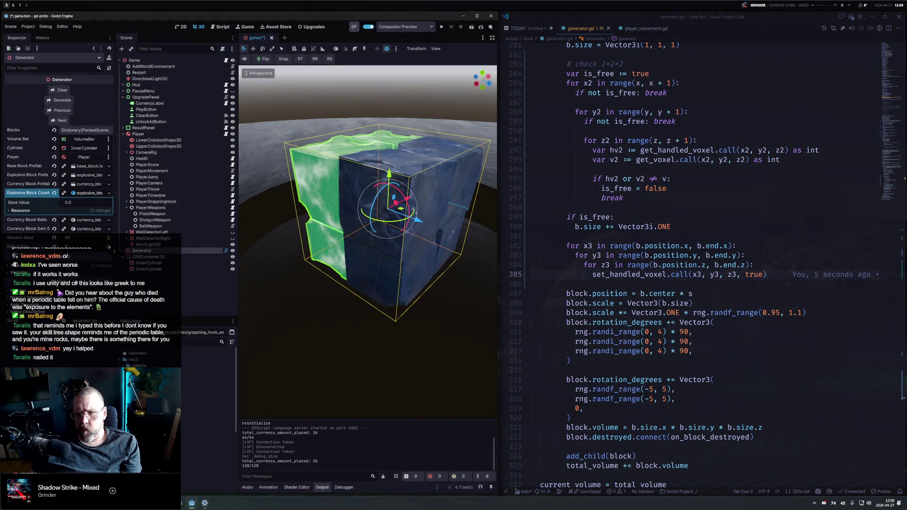
{"action": "scroll", "coordinate": [359, 271], "scroll_direction": "down", "scroll_amount": 5}
{"action": "mouse_move", "coordinate": [359, 270]}
{"action": "left_mouse_down"}
{"action": "mouse_move", "coordinate": [384, 189]}
{"action": "mouse_move", "coordinate": [328, 281]}
{"action": "left_mouse_up"}
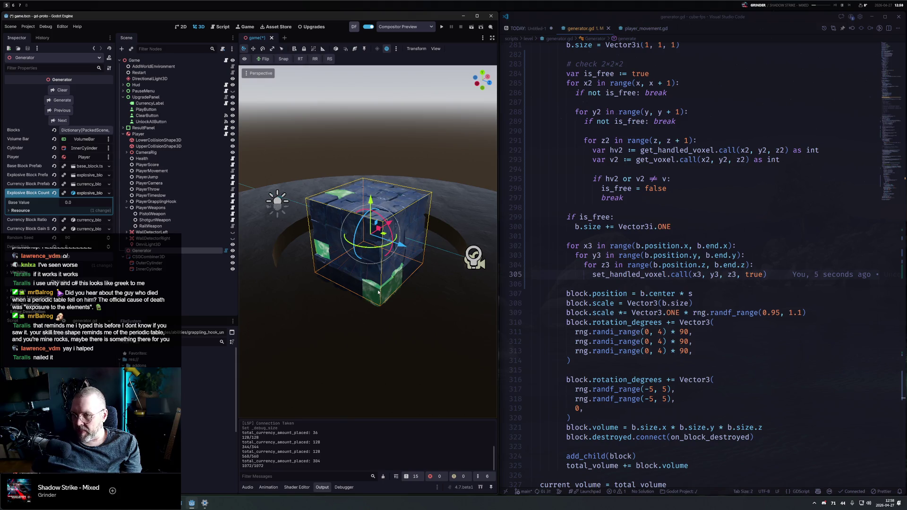
{"action": "mouse_move", "coordinate": [378, 293]}
{"action": "left_mouse_down"}
{"action": "mouse_move", "coordinate": [389, 219]}
{"action": "mouse_move", "coordinate": [391, 303]}
{"action": "left_mouse_up"}
{"action": "scroll", "coordinate": [391, 303], "scroll_direction": "up", "scroll_amount": 10}
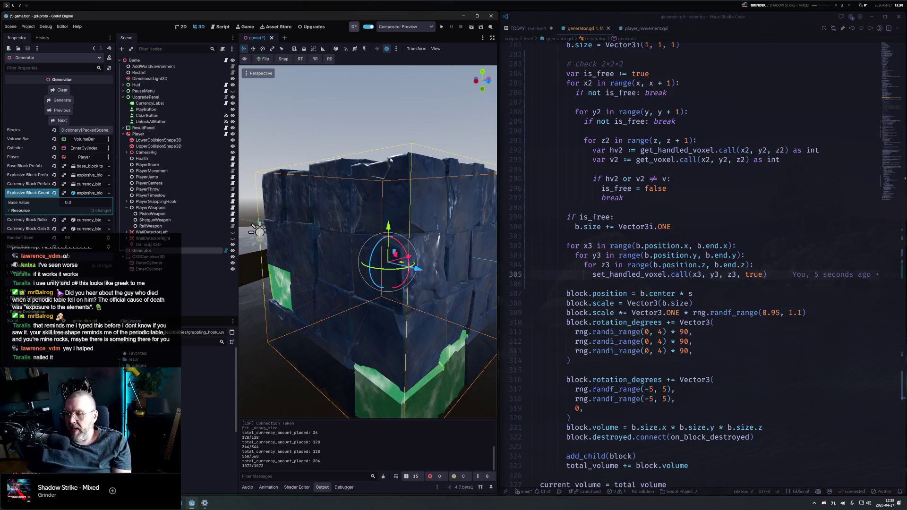
{"action": "left_click", "coordinate": [726, 246]}
Append +1 after b.end.x, b.end.y and b.end.z in the fill loops and save generator.gd
{"action": "left_click", "coordinate": [736, 255], "text": "alt"}
{"action": "left_click", "coordinate": [744, 264], "text": "alt"}
{"action": "type", "text": "+1"}
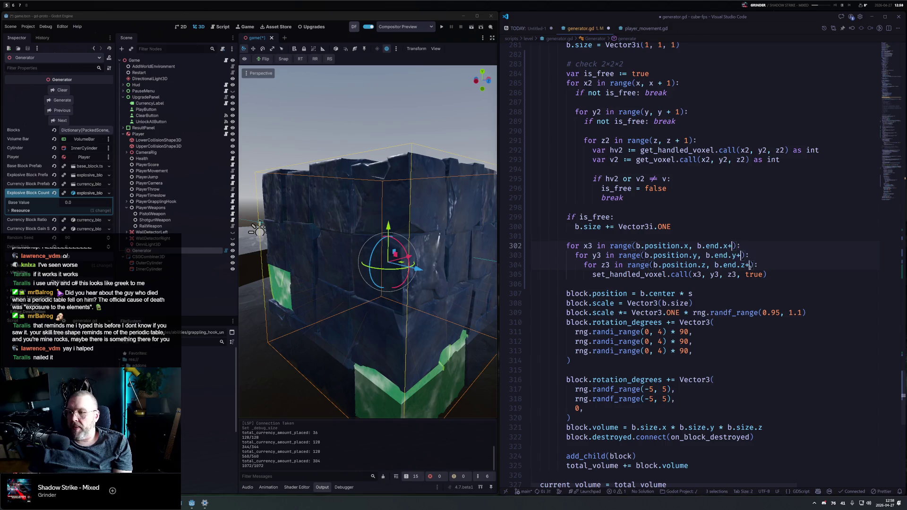
{"action": "left_click", "coordinate": [748, 237]}
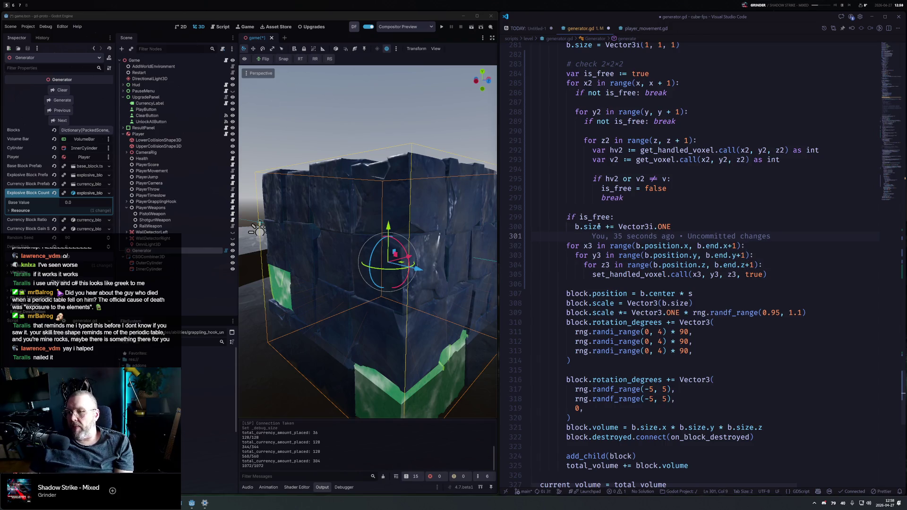
{"action": "key", "text": "ctrl+s"}
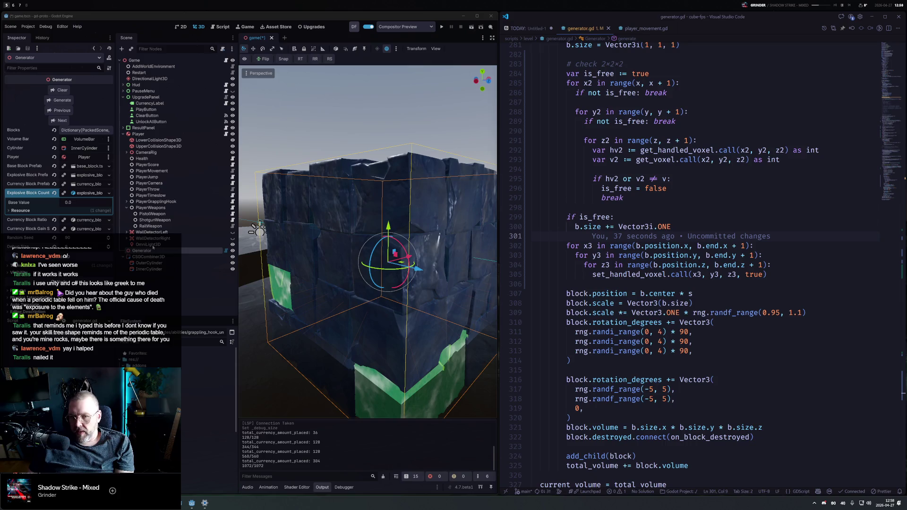
Close the unresponsive Godot editor and confirm shutting it down
{"action": "left_click", "coordinate": [59, 101]}
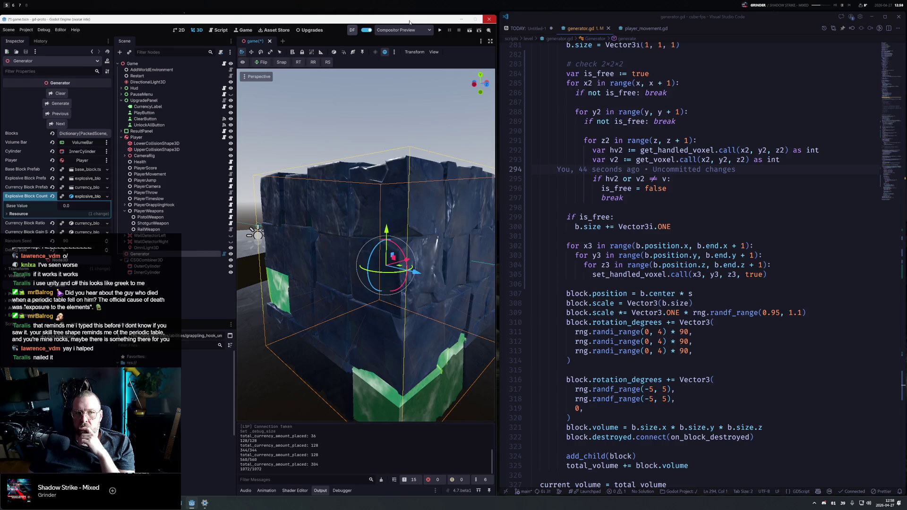
{"action": "left_click", "coordinate": [489, 19]}
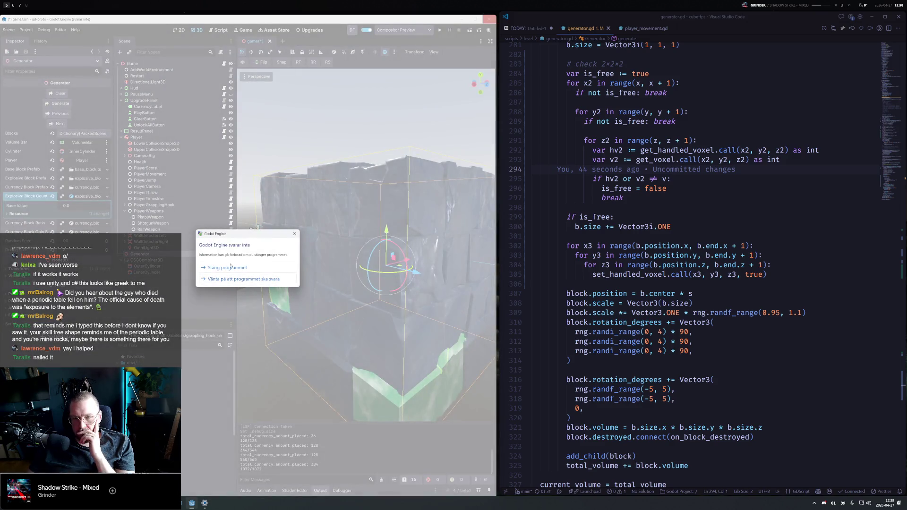
{"action": "left_click", "coordinate": [228, 268]}
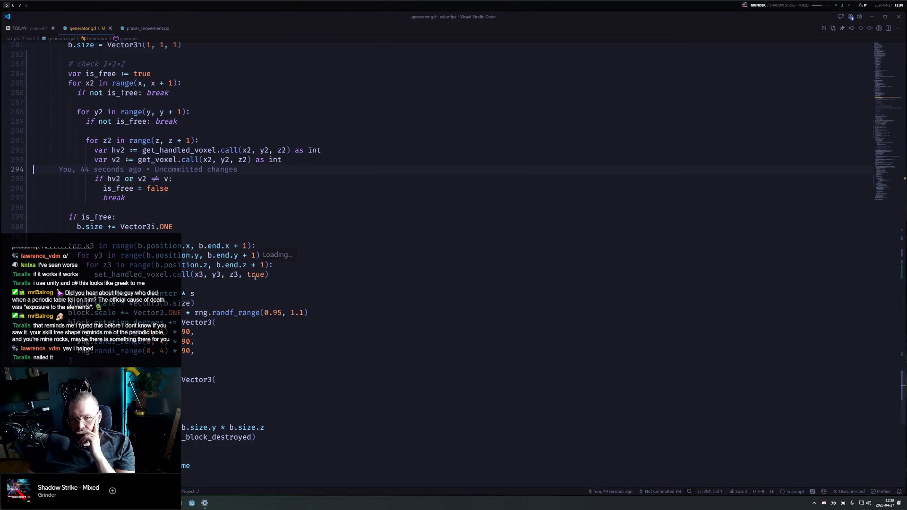
Relaunch Godot, reopen gd-proto past the version warning, and move it to the left half
{"action": "left_click", "coordinate": [263, 351]}
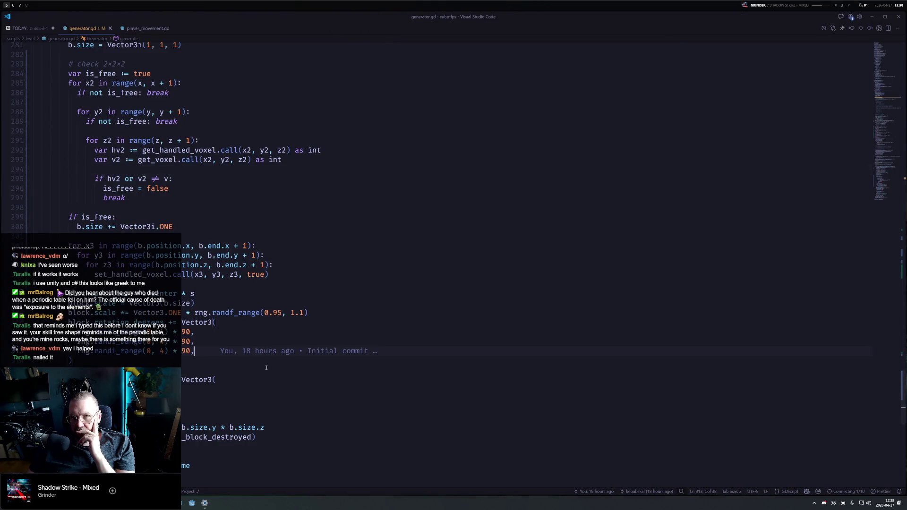
{"action": "key", "text": "F5"}
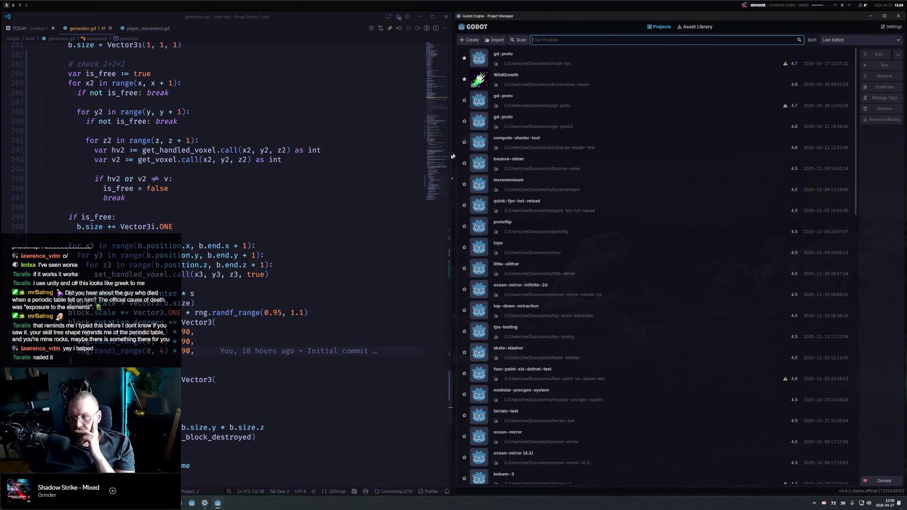
{"action": "double_click", "coordinate": [527, 62]}
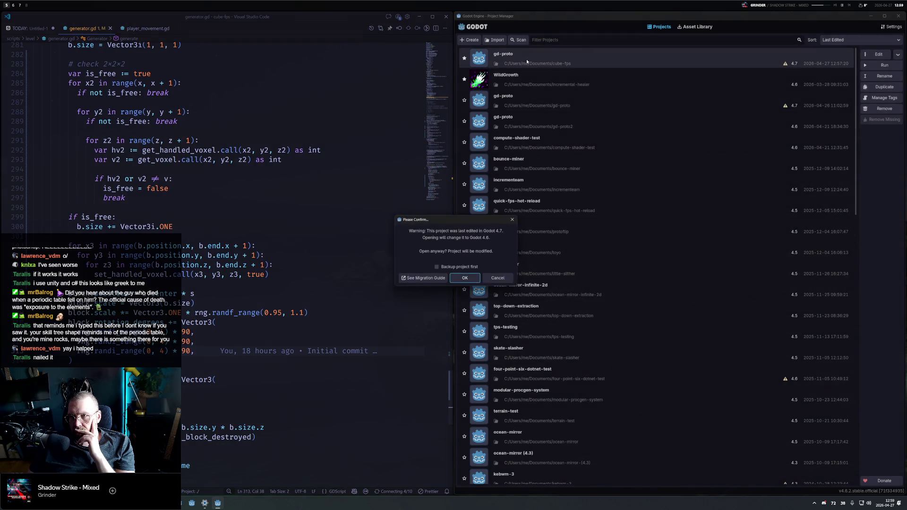
{"action": "left_click", "coordinate": [465, 280]}
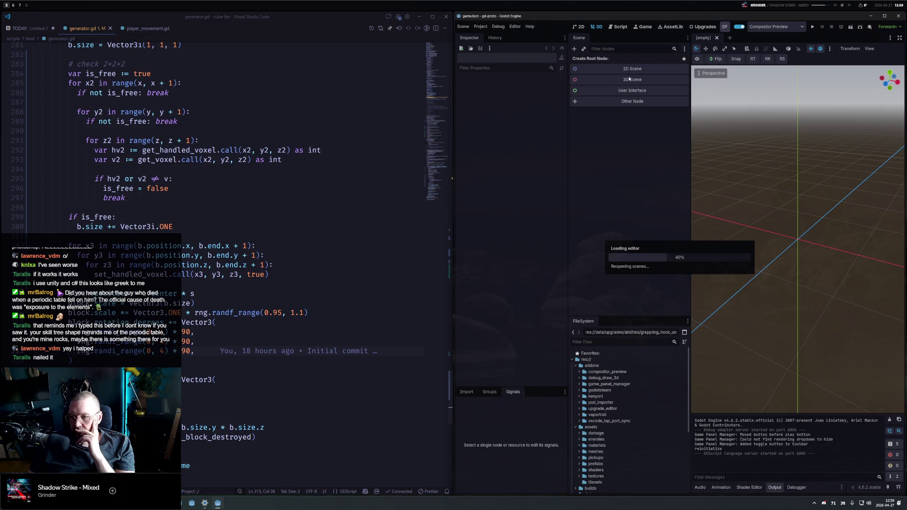
{"action": "left_click_drag", "start_coordinate": [655, 12], "coordinate": [276, 23]}
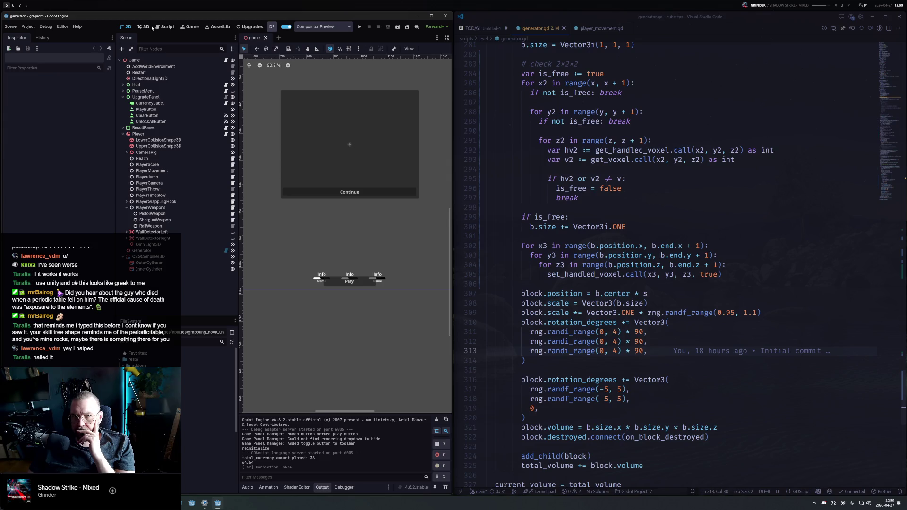
Switch to the 3D view, select the Generator, and orbit to inspect the regenerated merged blocks
{"action": "left_click", "coordinate": [145, 27]}
{"action": "scroll", "coordinate": [336, 168], "scroll_direction": "down", "scroll_amount": 10}
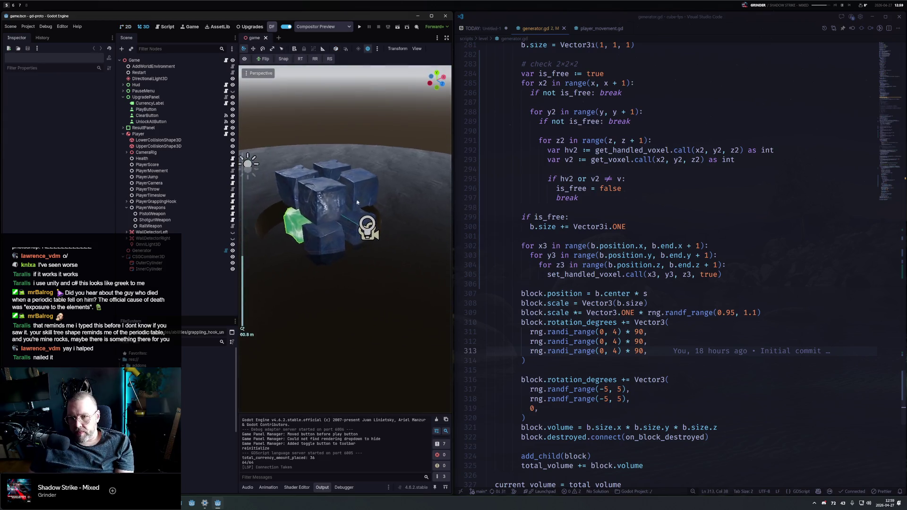
{"action": "scroll", "coordinate": [357, 202], "scroll_direction": "up", "scroll_amount": 5}
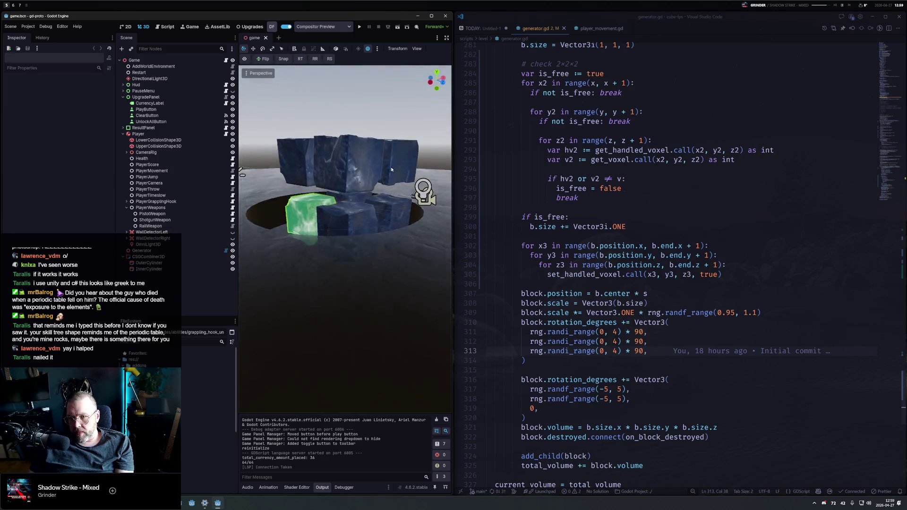
{"action": "left_click_drag", "start_coordinate": [391, 170], "coordinate": [402, 176]}
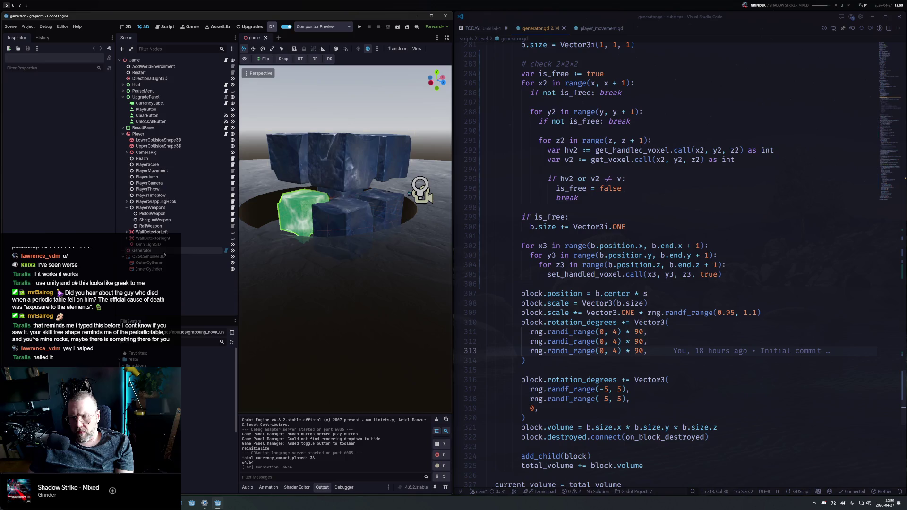
{"action": "left_click", "coordinate": [147, 251]}
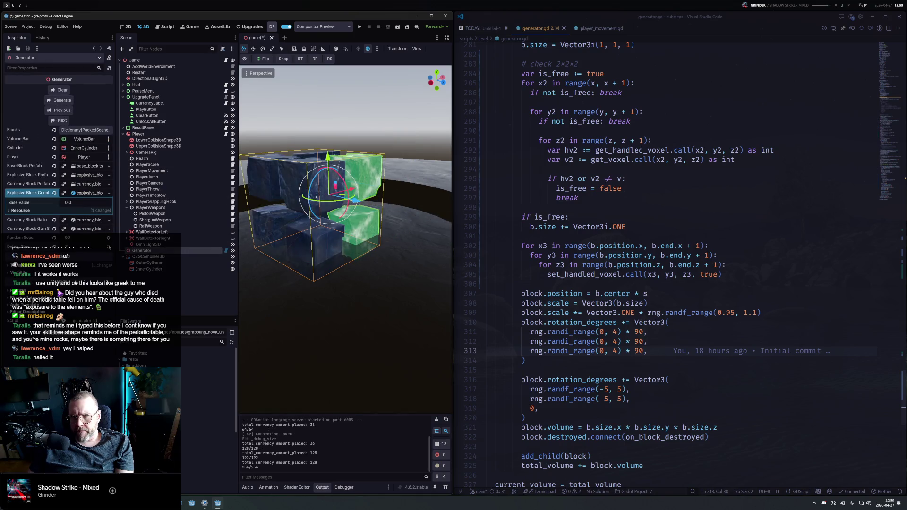
{"action": "scroll", "coordinate": [327, 162], "scroll_direction": "down", "scroll_amount": 5}
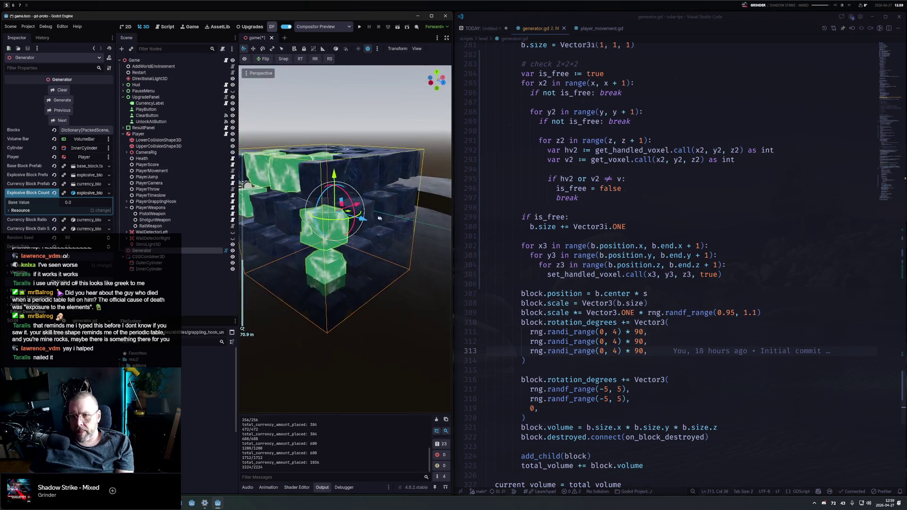
{"action": "mouse_move", "coordinate": [327, 161]}
{"action": "left_mouse_down"}
{"action": "mouse_move", "coordinate": [327, 207]}
{"action": "mouse_move", "coordinate": [378, 184]}
{"action": "mouse_move", "coordinate": [400, 191]}
{"action": "mouse_move", "coordinate": [330, 218]}
{"action": "left_mouse_up"}
{"action": "scroll", "coordinate": [369, 179], "scroll_direction": "down", "scroll_amount": 4}
{"action": "scroll", "coordinate": [369, 179], "scroll_direction": "up", "scroll_amount": 4}
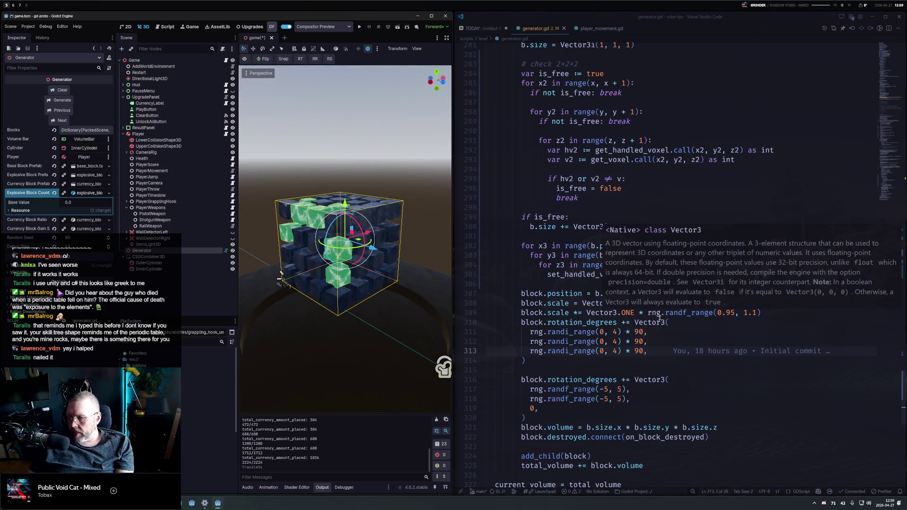
{"action": "double_click", "coordinate": [593, 246]}
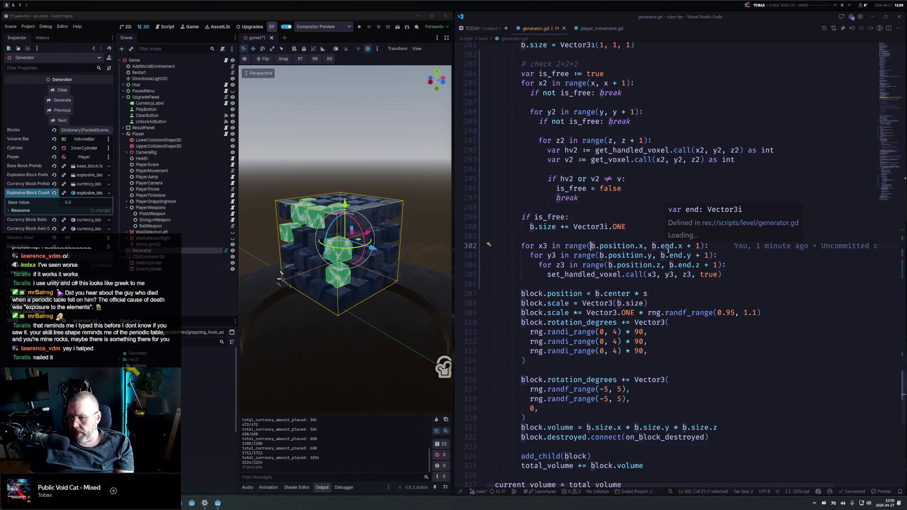
Reload the VS Code window from the command palette
{"action": "double_click", "coordinate": [558, 293]}
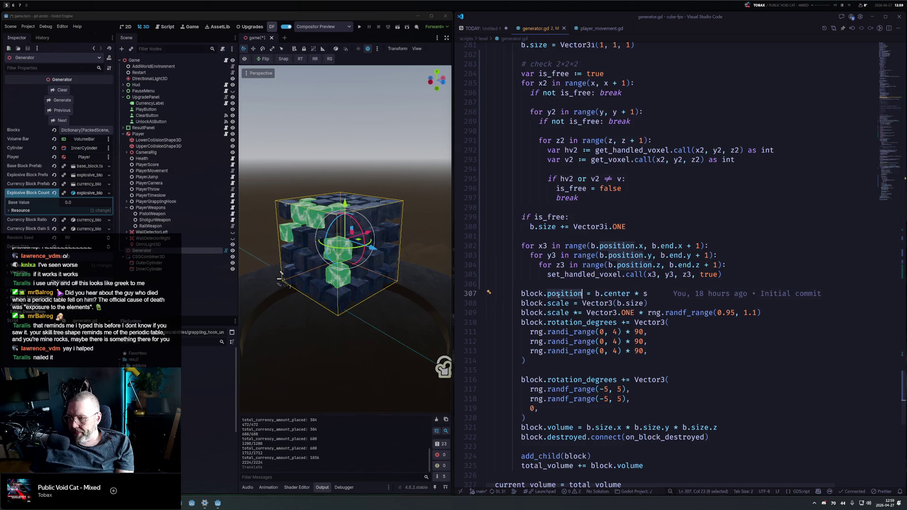
{"action": "left_click", "coordinate": [547, 227]}
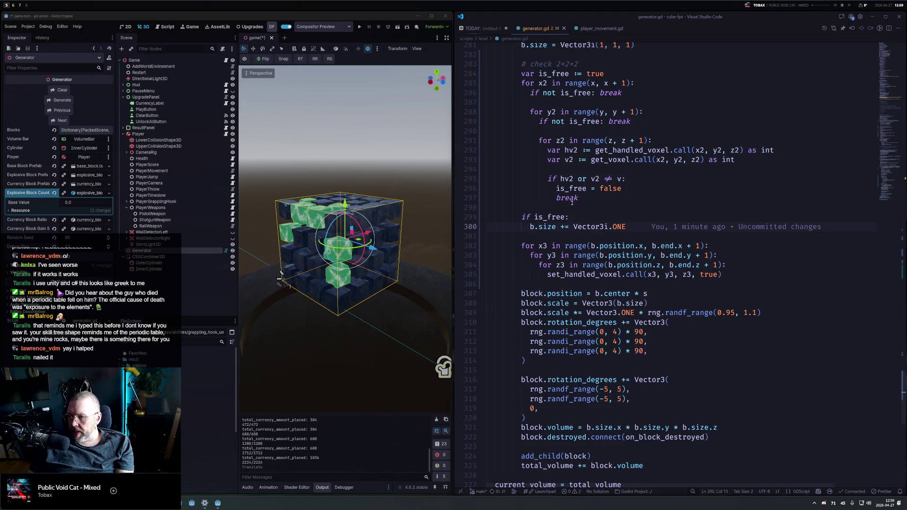
{"action": "key", "text": "ctrl+shift+p"}
{"action": "type", "text": "relao"}
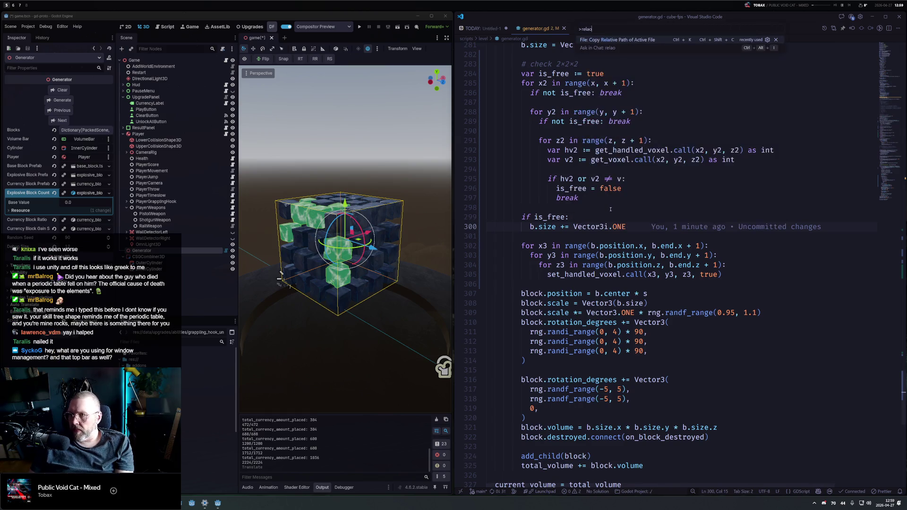
{"action": "key", "text": "Return"}
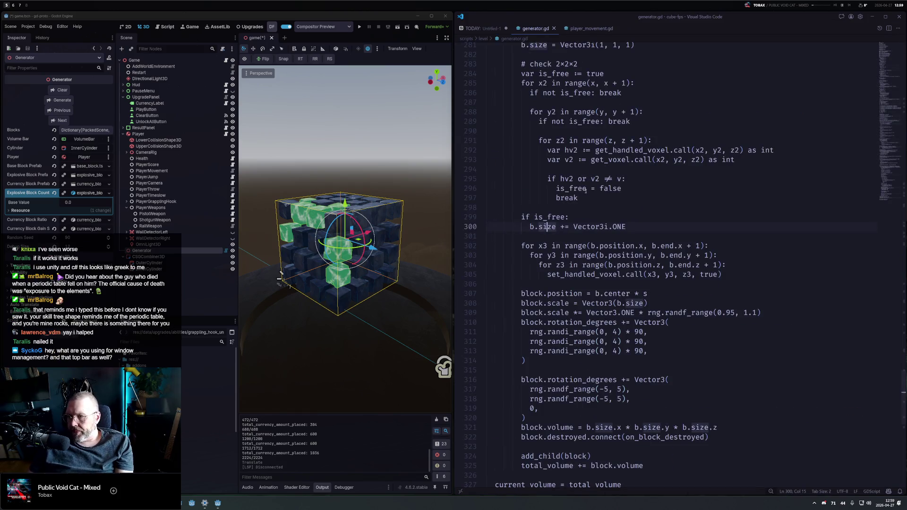
Check where position is defined in the bounds class code
{"action": "left_click_drag", "start_coordinate": [888, 62], "coordinate": [889, 74]}
{"action": "left_click", "coordinate": [523, 151]}
{"action": "double_click", "coordinate": [565, 170]}
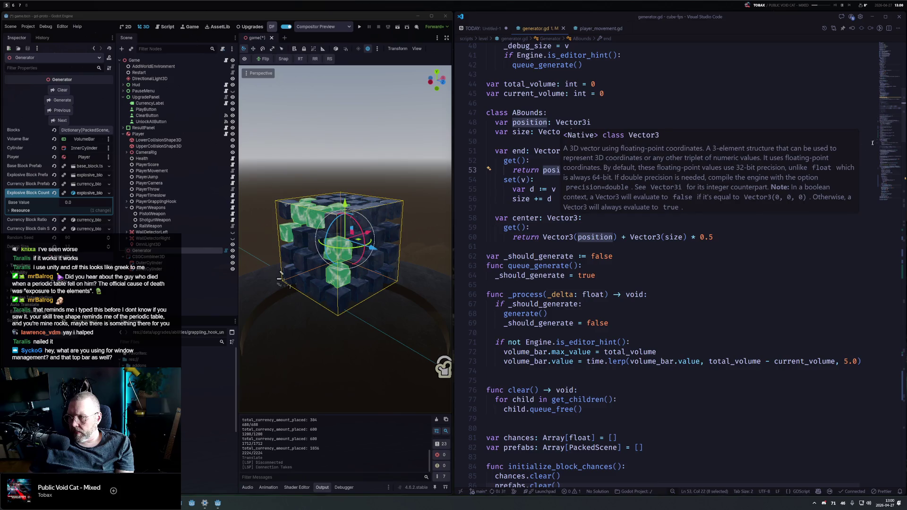
{"action": "scroll", "coordinate": [870, 144], "scroll_direction": "down", "scroll_amount": 20}
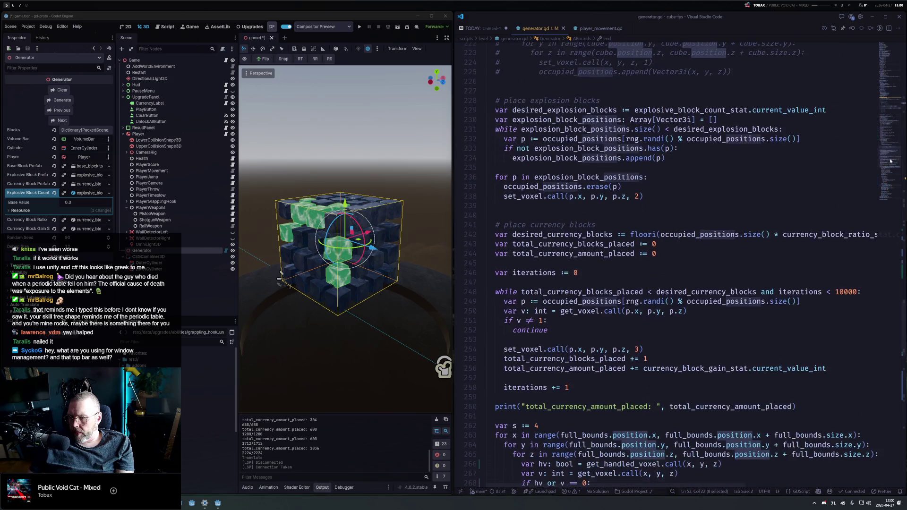
{"action": "scroll", "coordinate": [891, 161], "scroll_direction": "down", "scroll_amount": 10}
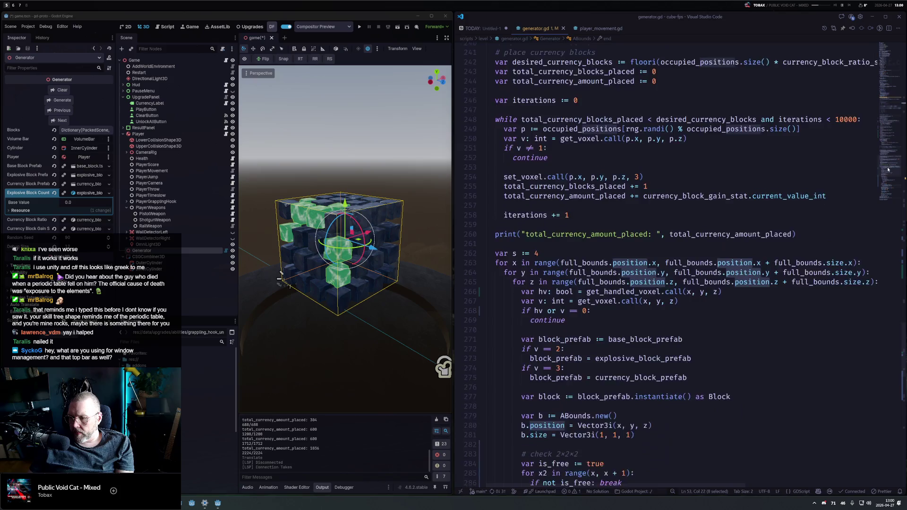
{"action": "scroll", "coordinate": [887, 175], "scroll_direction": "down", "scroll_amount": 7}
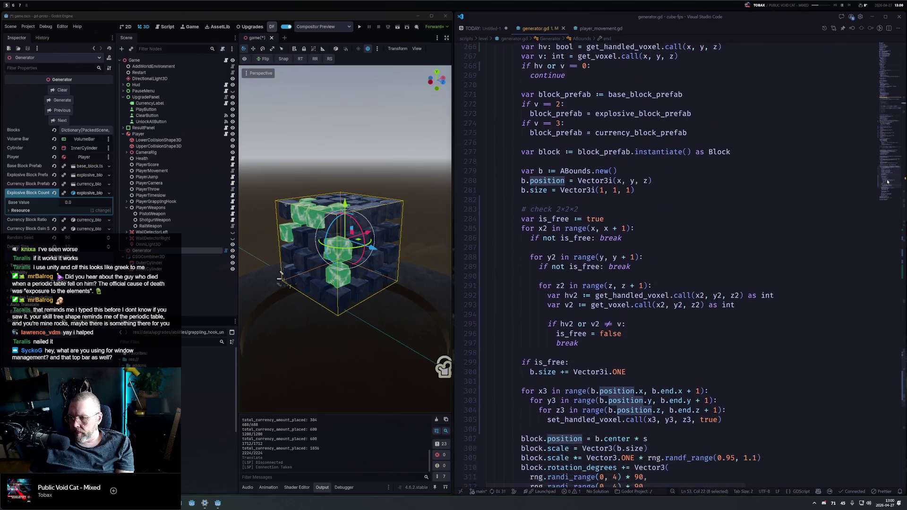
Change b.size to b.end on line 300 and regenerate the cube twice
{"action": "left_click", "coordinate": [548, 325]}
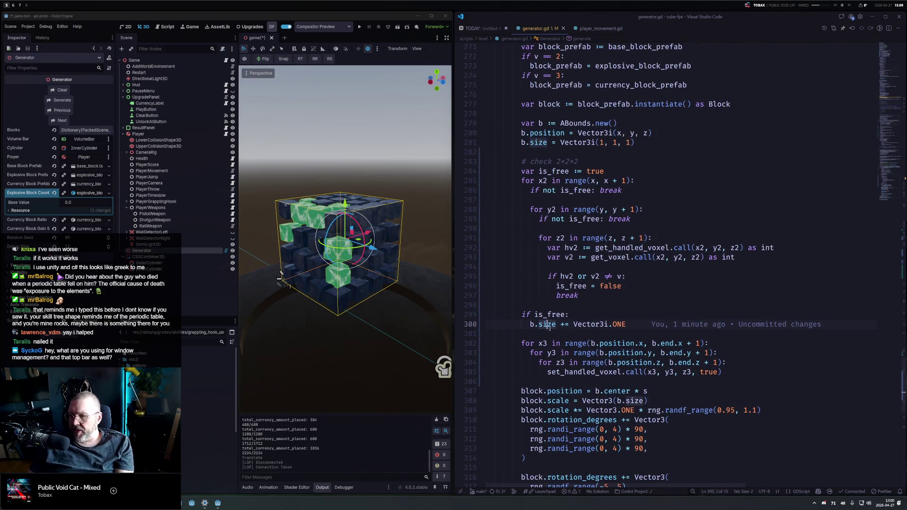
{"action": "double_click", "coordinate": [549, 325]}
{"action": "type", "text": "end"}
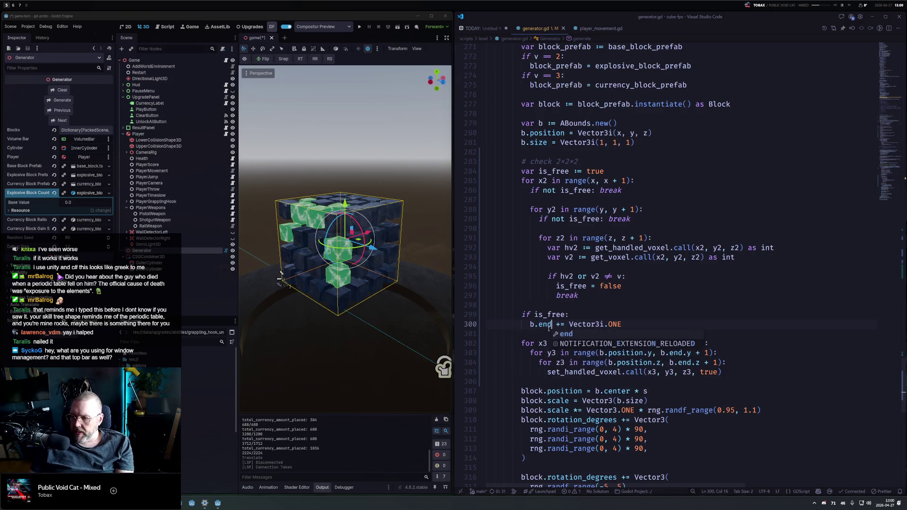
{"action": "left_click", "coordinate": [70, 98]}
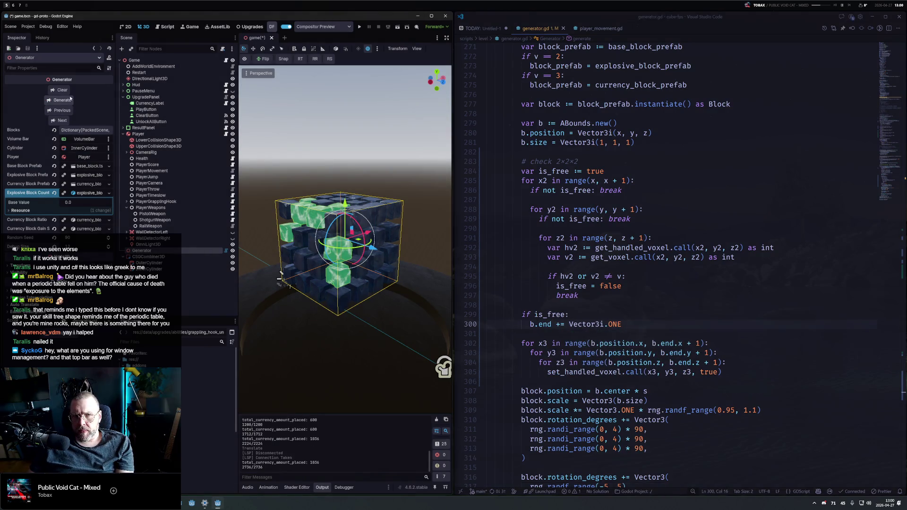
{"action": "left_click", "coordinate": [70, 99]}
Delete the + 1 from the three fill loops, regenerate, and view the cube from the side
{"action": "left_click", "coordinate": [662, 306]}
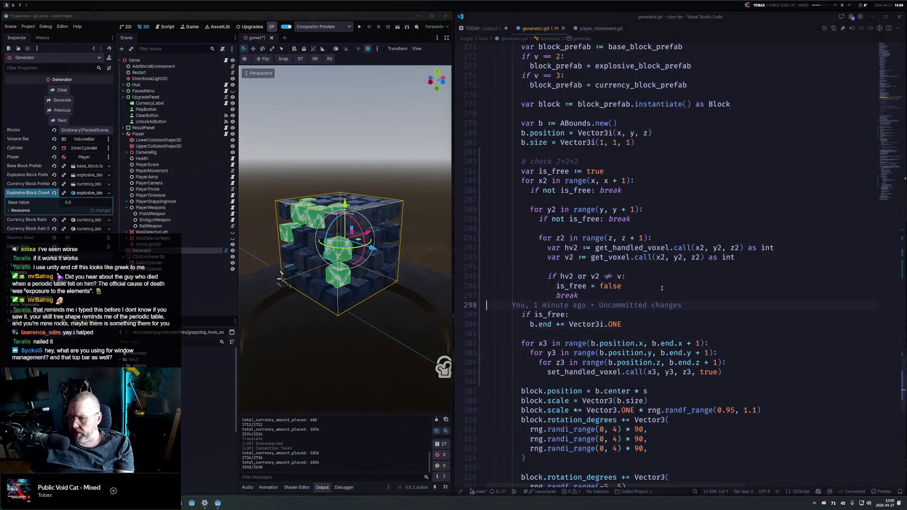
{"action": "left_click", "coordinate": [693, 337]}
{"action": "left_click_drag", "start_coordinate": [685, 343], "coordinate": [701, 344]}
{"action": "key", "text": "ctrl+d"}
{"action": "key", "text": "ctrl+d"}
{"action": "key", "text": "BackSpace"}
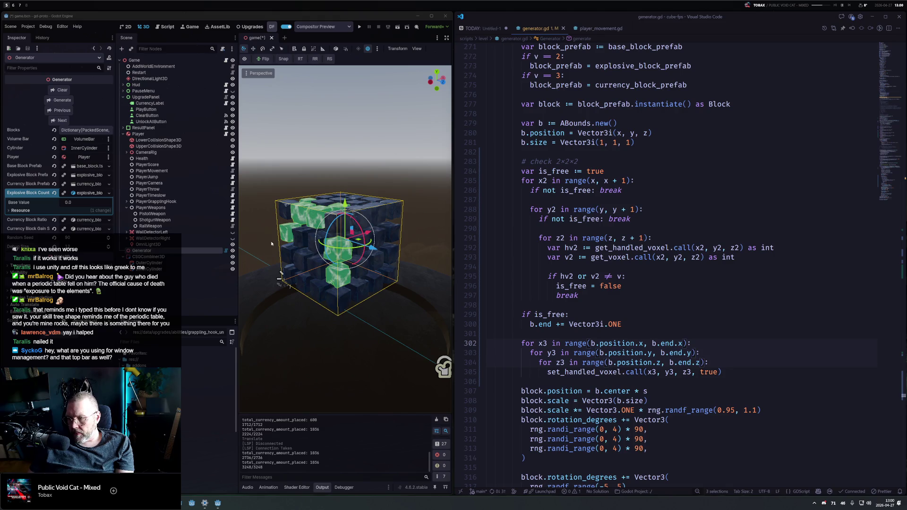
{"action": "left_click", "coordinate": [56, 101]}
{"action": "mouse_move", "coordinate": [279, 265]}
{"action": "left_mouse_down"}
{"action": "mouse_move", "coordinate": [274, 154]}
{"action": "mouse_move", "coordinate": [427, 265]}
{"action": "left_mouse_up"}
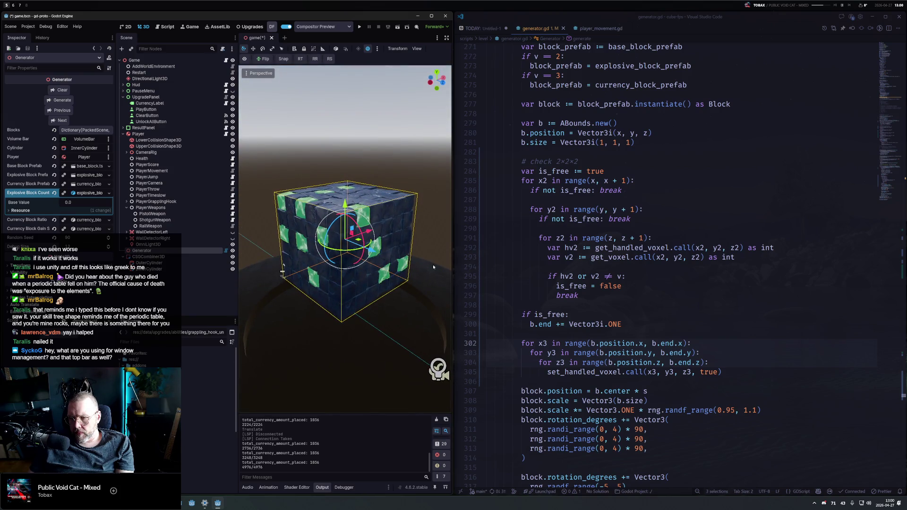
Rename the misspelled call on line 305 to set_handled_voxel
{"action": "mouse_move", "coordinate": [673, 351]}
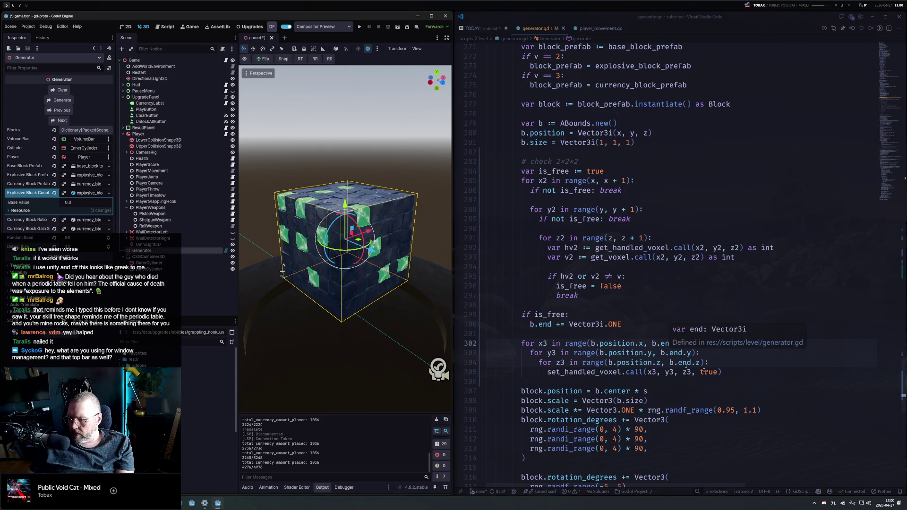
{"action": "left_click", "coordinate": [734, 374]}
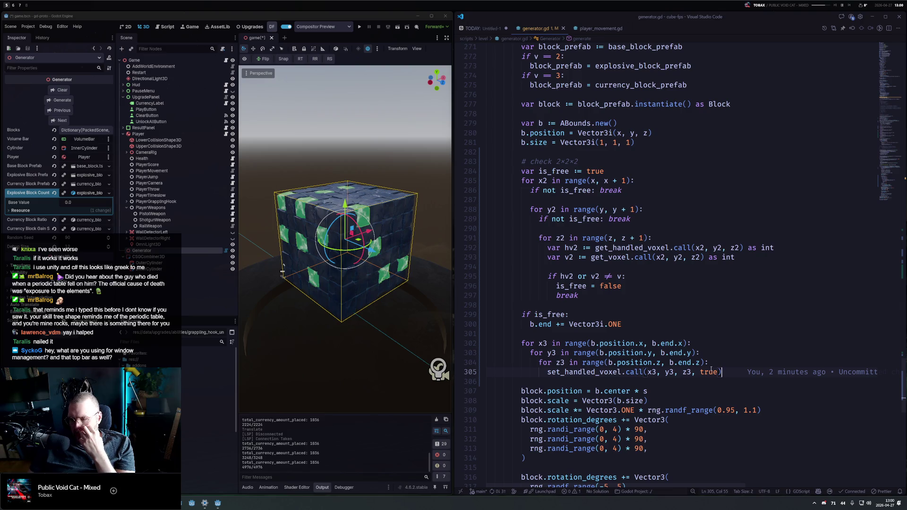
{"action": "mouse_move", "coordinate": [567, 345]}
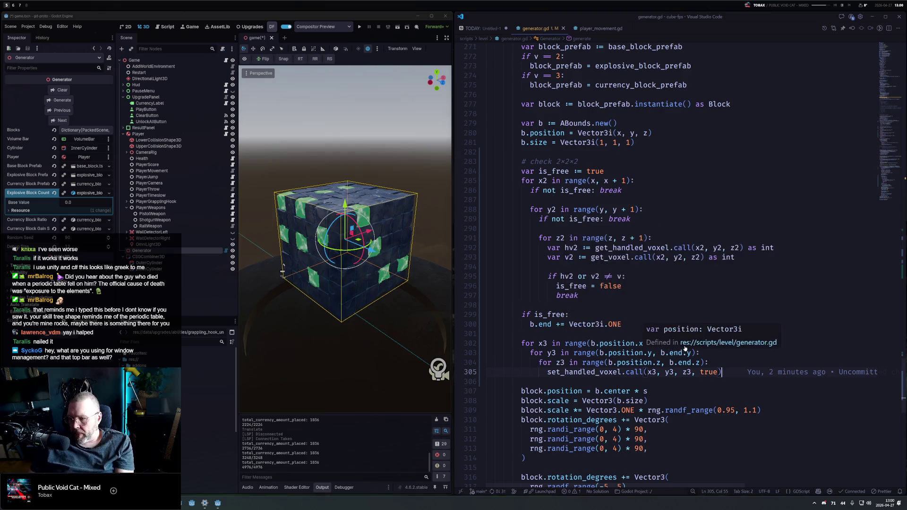
{"action": "left_click", "coordinate": [681, 343]}
{"action": "mouse_move", "coordinate": [682, 344]}
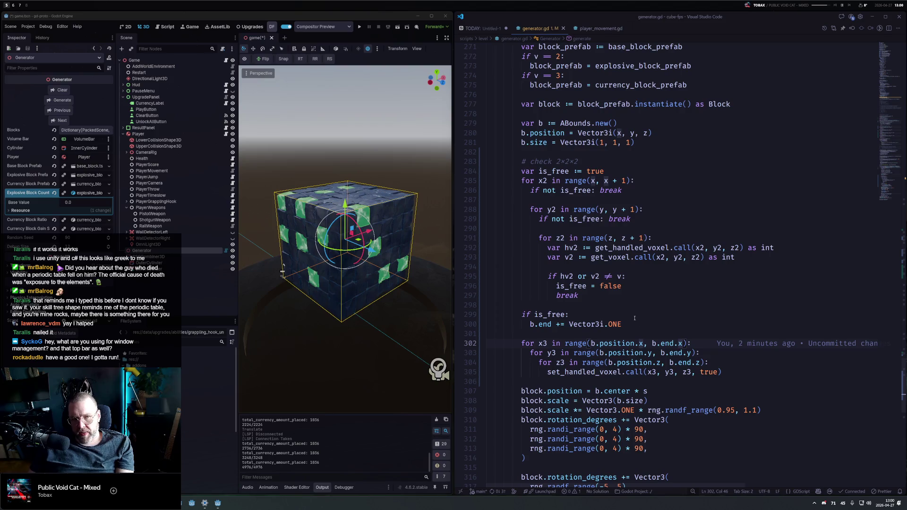
{"action": "left_click", "coordinate": [733, 373]}
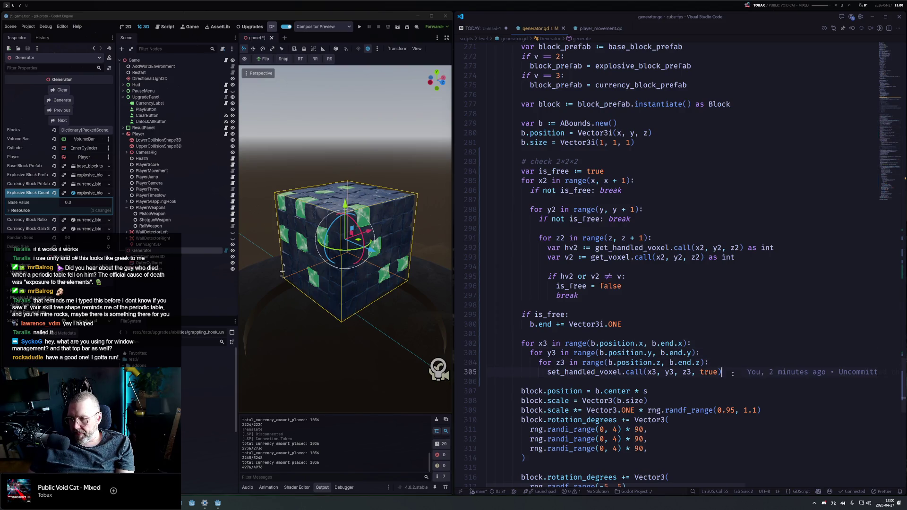
{"action": "key", "text": "F2"}
{"action": "type", "text": "set_handled_voxel"}
{"action": "key", "text": "Return"}
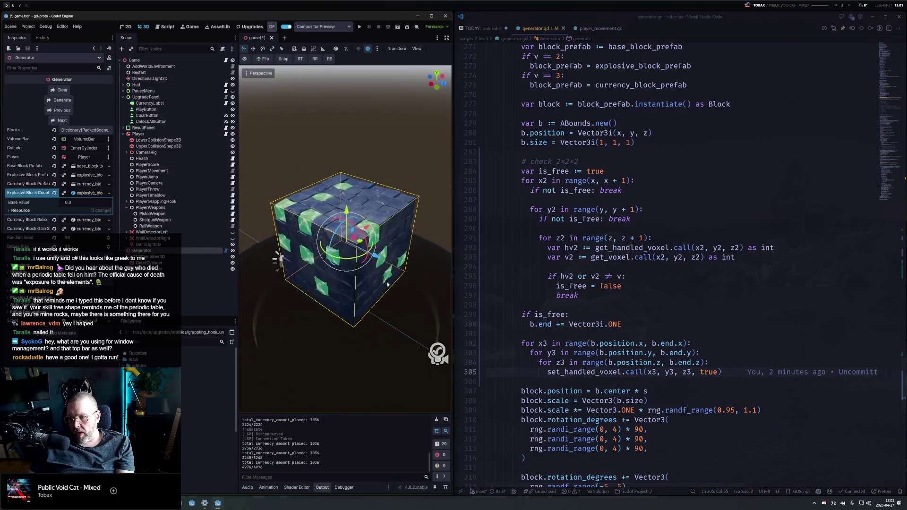
Turn off View Gizmos and the transform gizmo, keep the environment on, then regenerate from Generator
{"action": "mouse_move", "coordinate": [369, 248]}
{"action": "left_mouse_down"}
{"action": "mouse_move", "coordinate": [371, 266]}
{"action": "mouse_move", "coordinate": [374, 246]}
{"action": "mouse_move", "coordinate": [289, 255]}
{"action": "left_mouse_up"}
{"action": "left_click", "coordinate": [259, 73]}
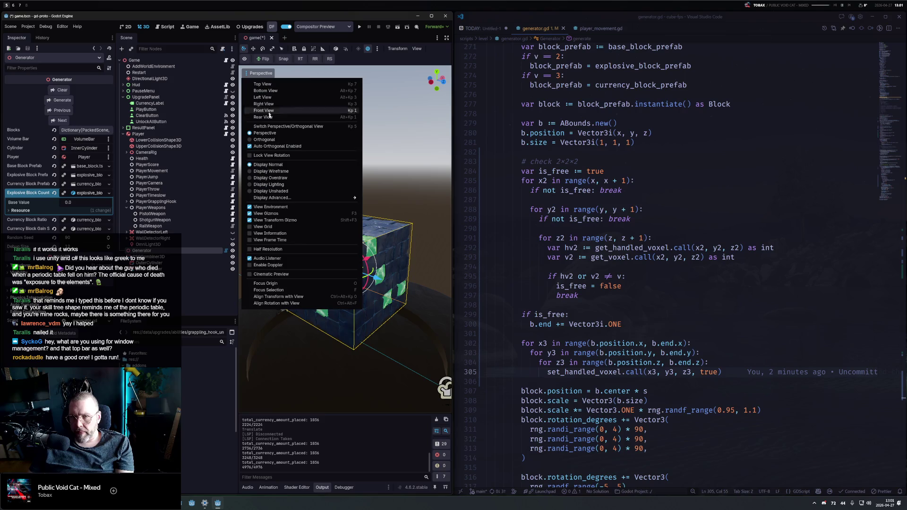
{"action": "left_click", "coordinate": [282, 214]}
{"action": "left_click", "coordinate": [284, 208]}
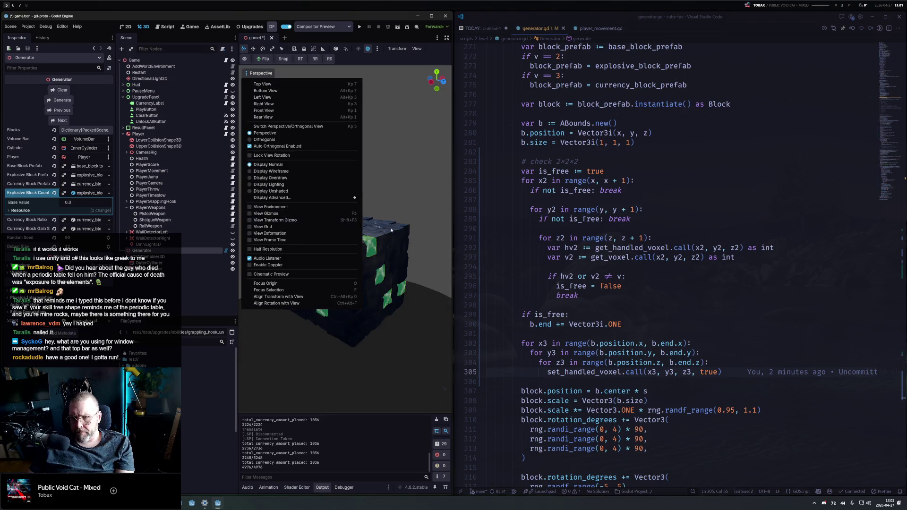
{"action": "left_click", "coordinate": [281, 220]}
{"action": "left_click", "coordinate": [258, 73]}
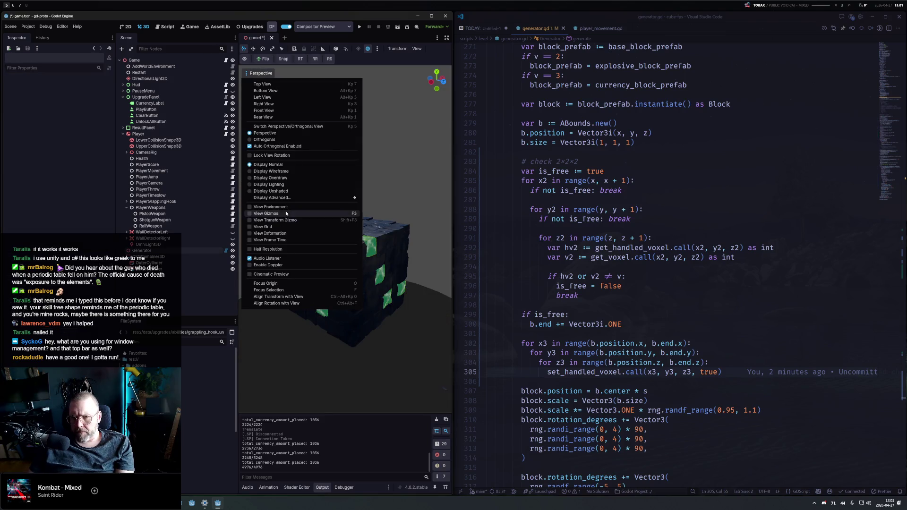
{"action": "left_click", "coordinate": [277, 207]}
{"action": "mouse_move", "coordinate": [293, 191]}
{"action": "left_mouse_down"}
{"action": "mouse_move", "coordinate": [407, 199]}
{"action": "mouse_move", "coordinate": [331, 222]}
{"action": "left_mouse_up"}
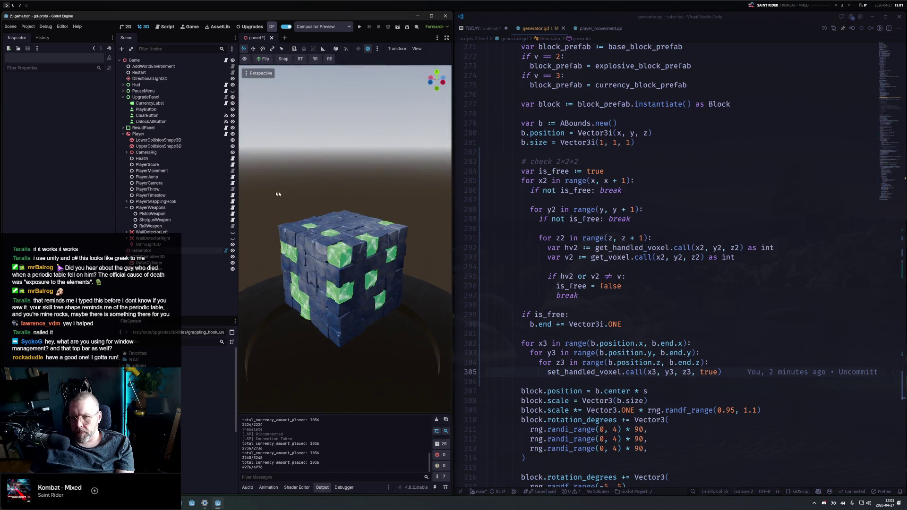
{"action": "left_click", "coordinate": [142, 251]}
{"action": "left_click", "coordinate": [61, 100]}
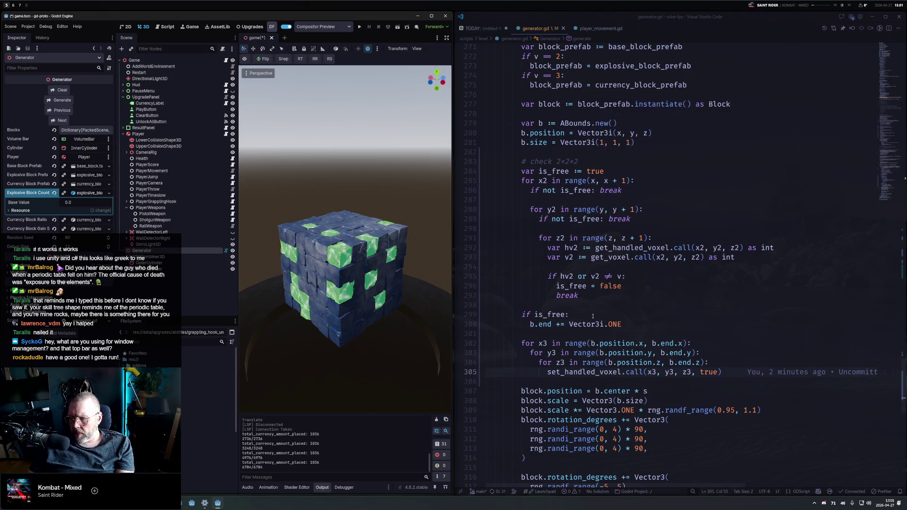
Widen the free-check loops on lines 285, 288 and 291 to x + 2, y + 2, z + 2 and save
{"action": "left_click", "coordinate": [674, 236]}
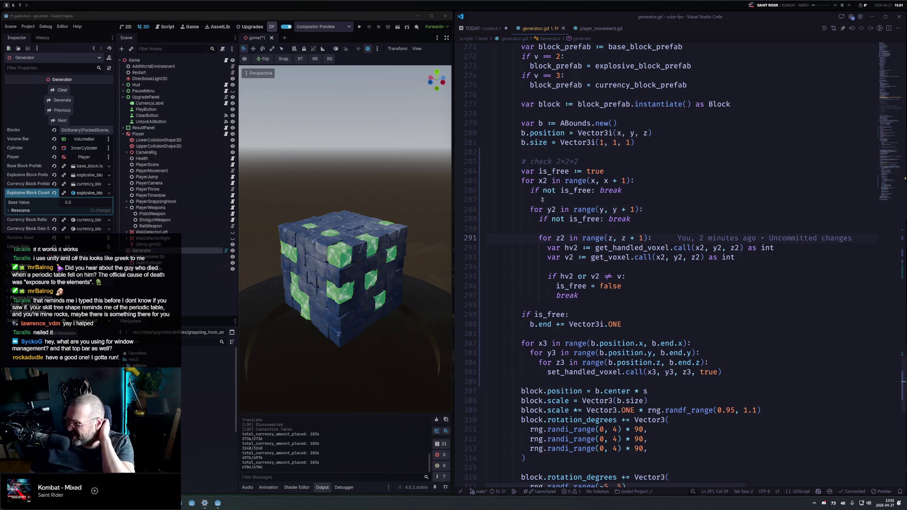
{"action": "mouse_move", "coordinate": [619, 251]}
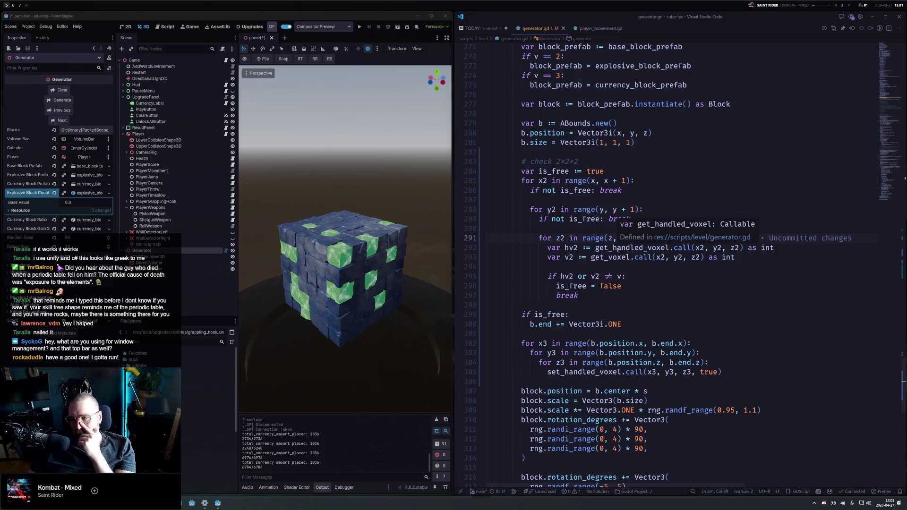
{"action": "mouse_move", "coordinate": [585, 239]}
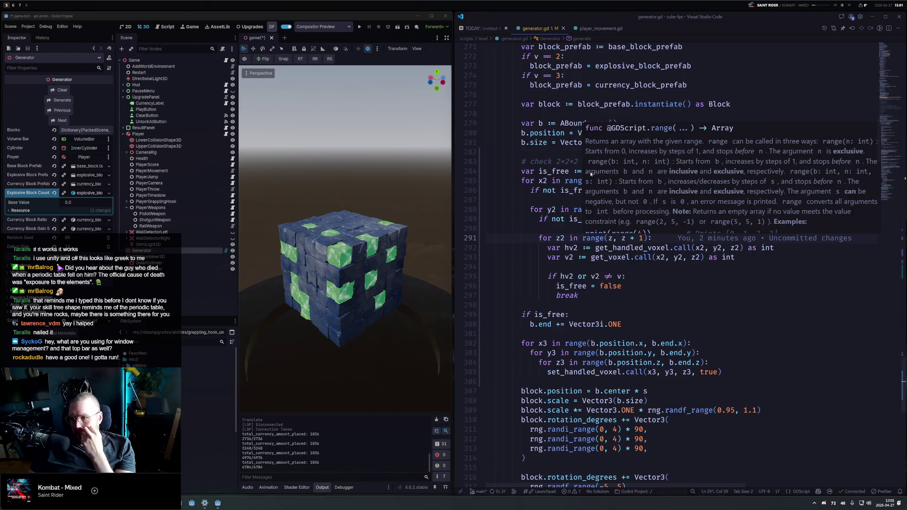
{"action": "left_click", "coordinate": [569, 171]}
{"action": "key", "text": "ctrl+d"}
{"action": "key", "text": "ctrl+d"}
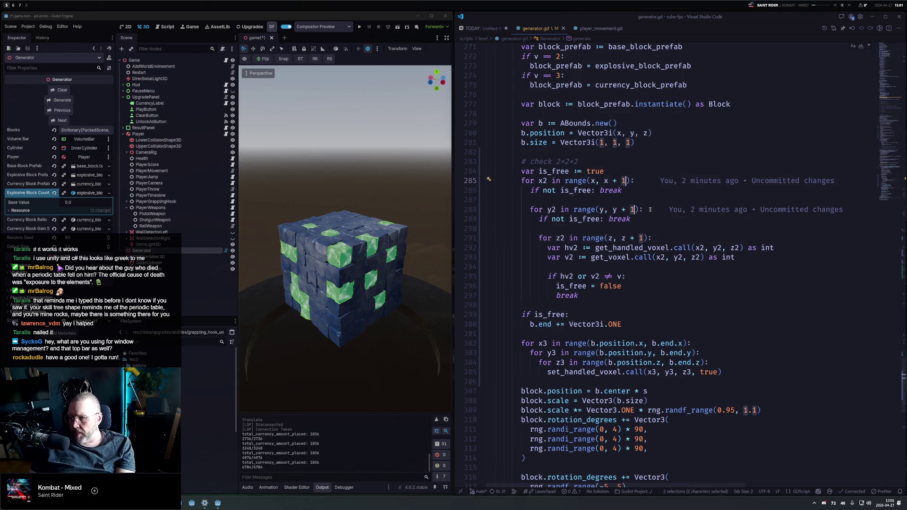
{"action": "type", "text": "2"}
{"action": "key", "text": "ctrl+s"}
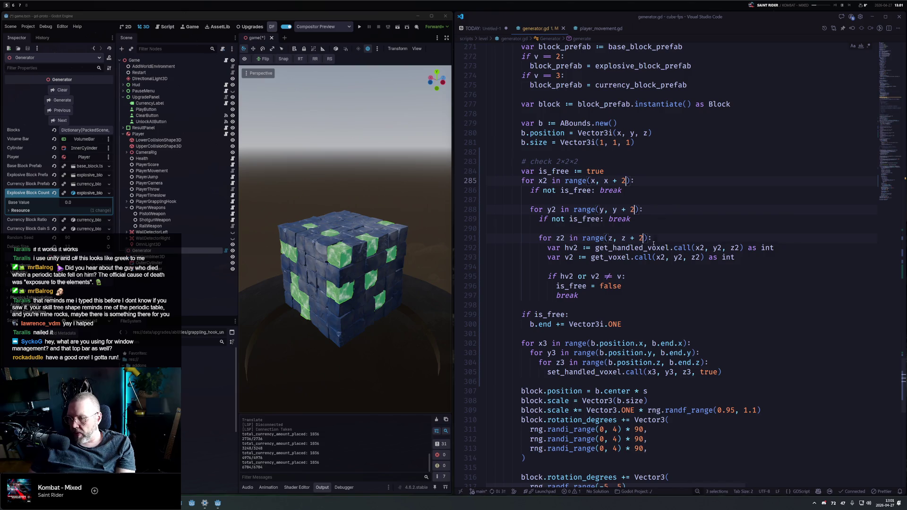
{"action": "mouse_move", "coordinate": [590, 239]}
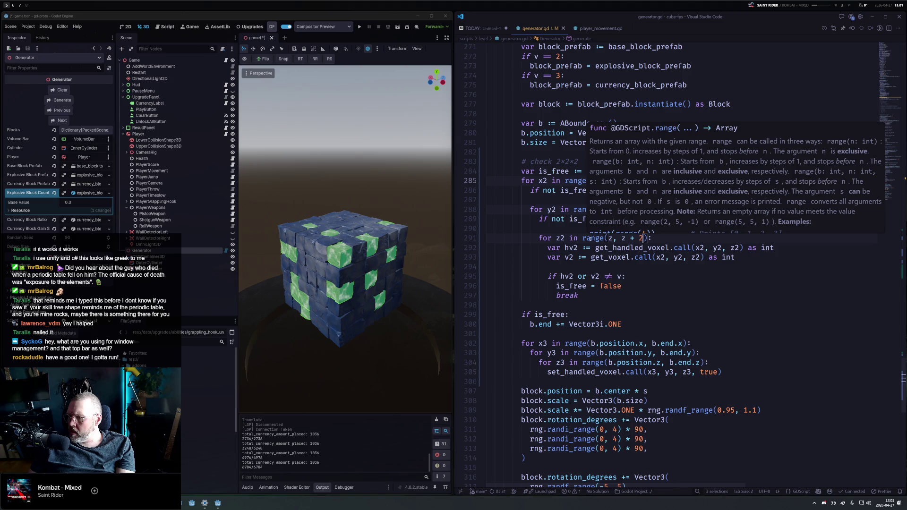
{"action": "left_click_drag", "start_coordinate": [640, 248], "coordinate": [649, 257]}
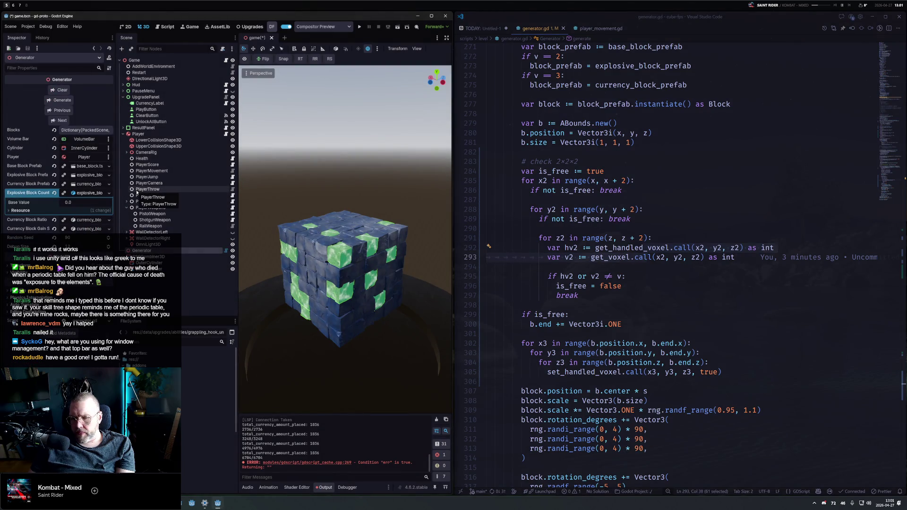
Regenerate the voxel cube with the new code and orbit to a straight-on front view
{"action": "left_click", "coordinate": [60, 101]}
{"action": "scroll", "coordinate": [412, 330], "scroll_direction": "up", "scroll_amount": 5}
{"action": "mouse_move", "coordinate": [412, 330]}
{"action": "left_mouse_down"}
{"action": "mouse_move", "coordinate": [328, 273]}
{"action": "mouse_move", "coordinate": [347, 154]}
{"action": "mouse_move", "coordinate": [335, 158]}
{"action": "left_mouse_up"}
{"action": "mouse_move", "coordinate": [370, 199]}
{"action": "left_mouse_down"}
{"action": "mouse_move", "coordinate": [356, 246]}
{"action": "mouse_move", "coordinate": [365, 260]}
{"action": "mouse_move", "coordinate": [397, 271]}
{"action": "mouse_move", "coordinate": [418, 347]}
{"action": "mouse_move", "coordinate": [430, 224]}
{"action": "mouse_move", "coordinate": [264, 295]}
{"action": "mouse_move", "coordinate": [302, 246]}
{"action": "left_mouse_up"}
{"action": "scroll", "coordinate": [354, 256], "scroll_direction": "down", "scroll_amount": 3}
Run the game, play a run from the upgrade tree through level 13, then stop it
{"action": "left_click", "coordinate": [361, 27]}
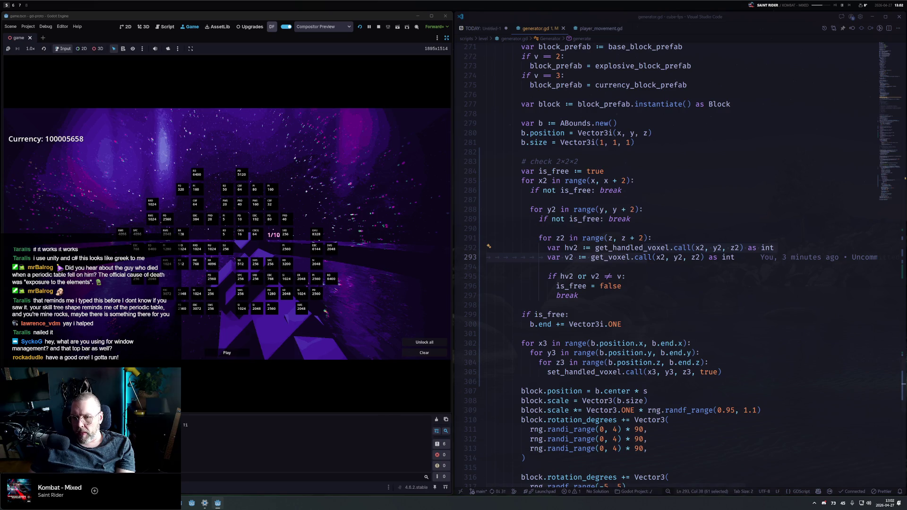
{"action": "left_click", "coordinate": [227, 353]}
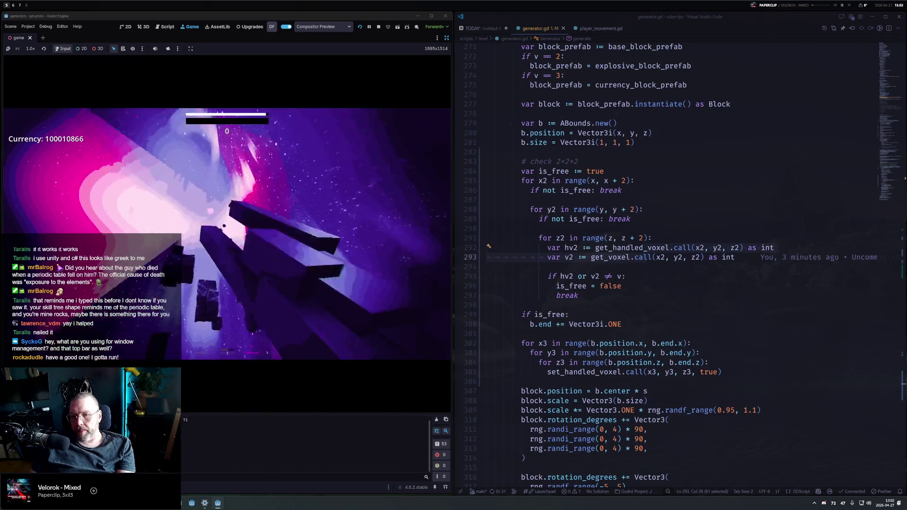
{"action": "key", "text": "Return"}
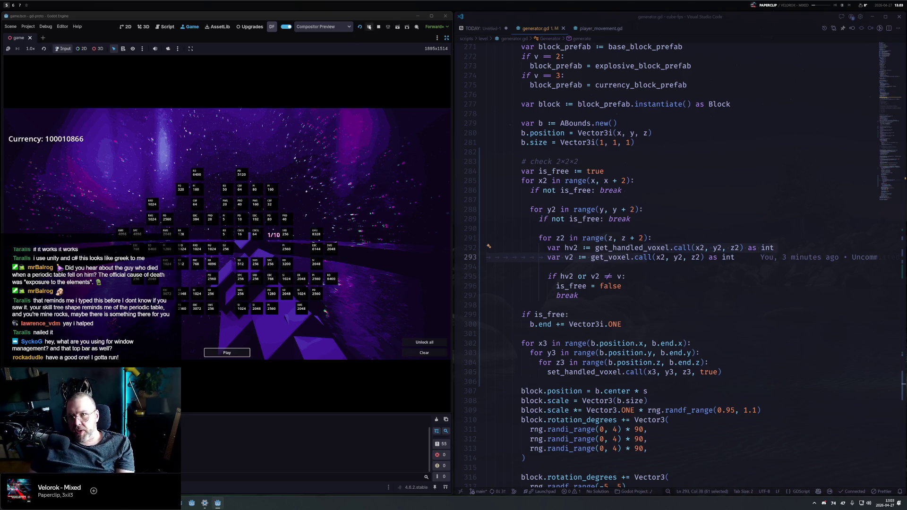
{"action": "left_click", "coordinate": [381, 27]}
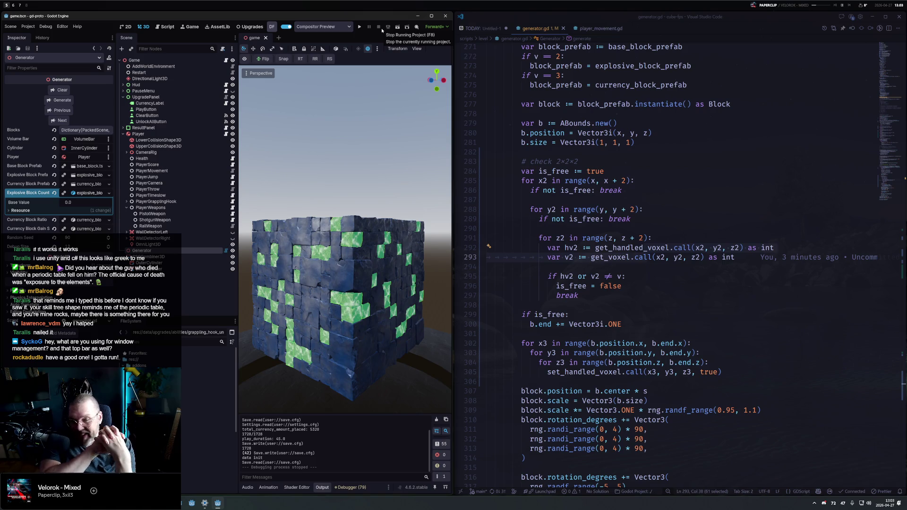
Open the system launcher and browse through its entries
{"action": "key", "text": "alt+space"}
{"action": "key", "text": "Up"}
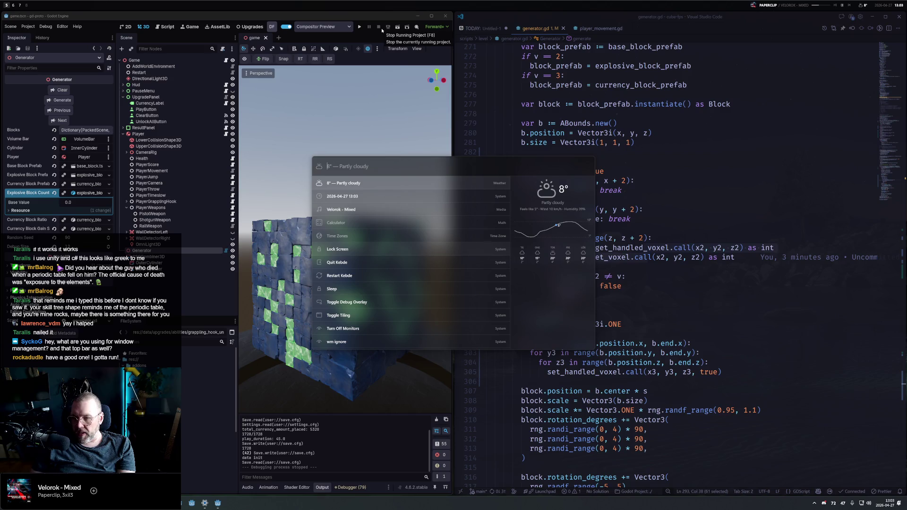
{"action": "key", "text": "Down"}
{"action": "key", "text": "Up"}
Bring Fork forward from the window overview, then switch to the Photoshop grid sketch
{"action": "key", "text": "super+Tab"}
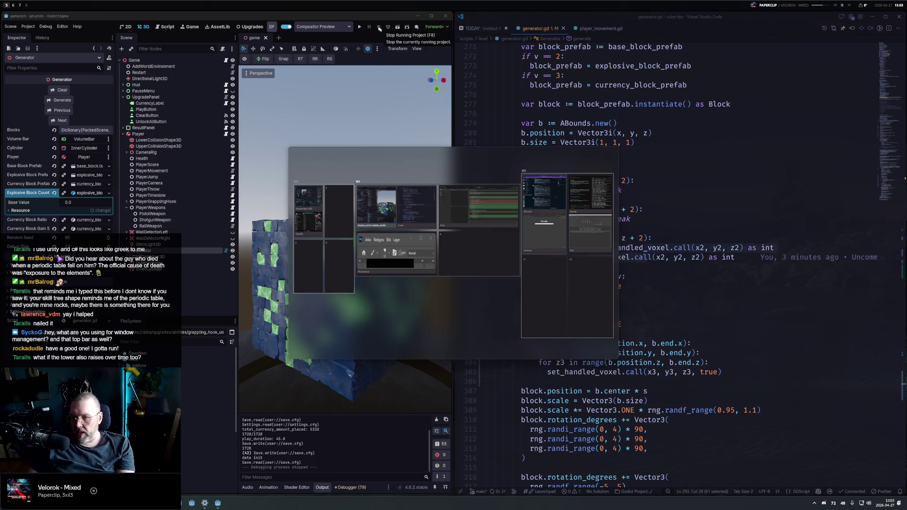
{"action": "mouse_move", "coordinate": [511, 204]}
{"action": "left_mouse_down"}
{"action": "mouse_move", "coordinate": [508, 229]}
{"action": "mouse_move", "coordinate": [479, 254]}
{"action": "left_mouse_up"}
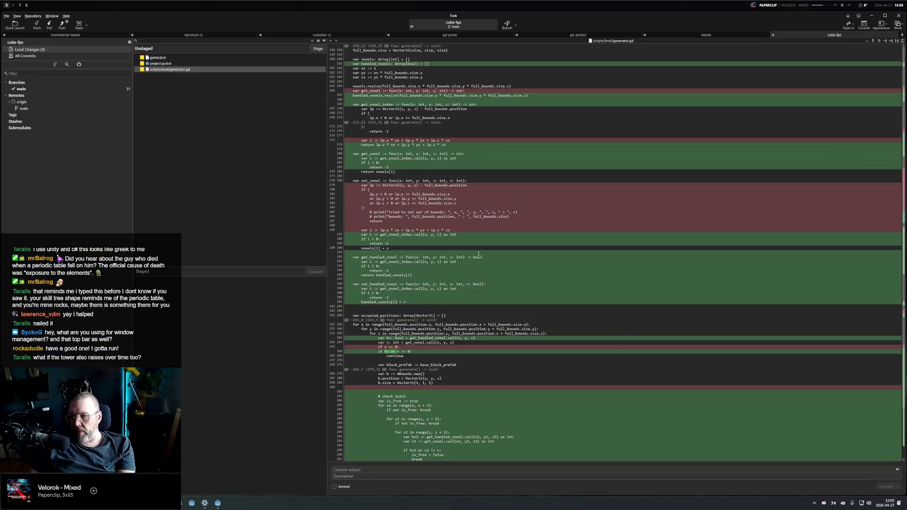
{"action": "key", "text": "super+Tab"}
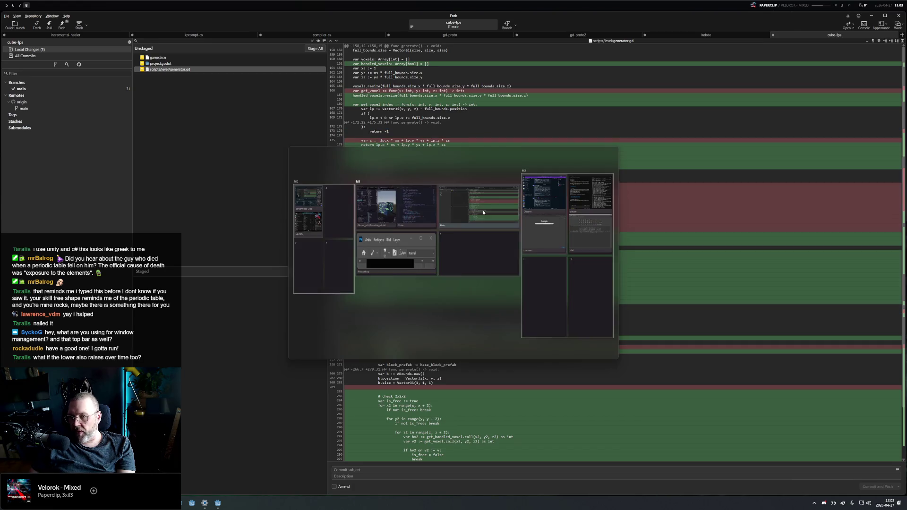
{"action": "left_click", "coordinate": [394, 241]}
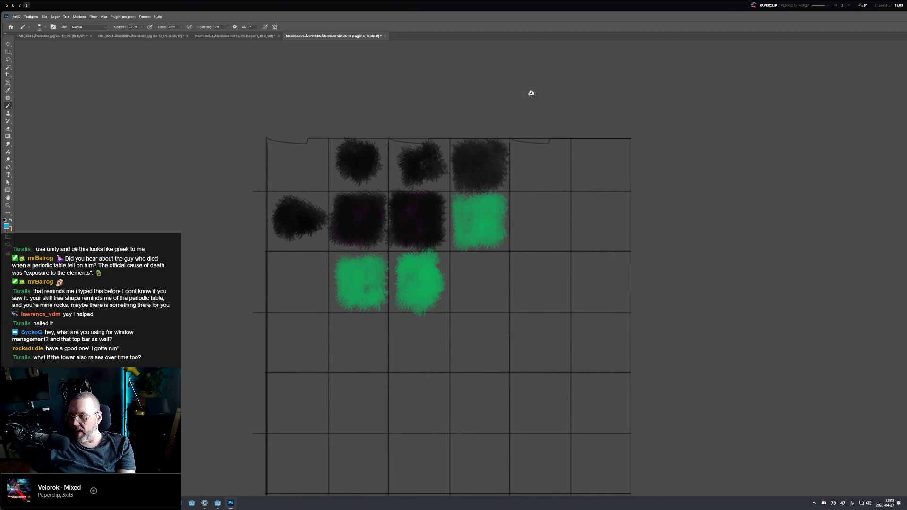
Visit an empty workspace, then return to the Godot and VS Code workspace with super+D
{"action": "key", "text": "super+Tab"}
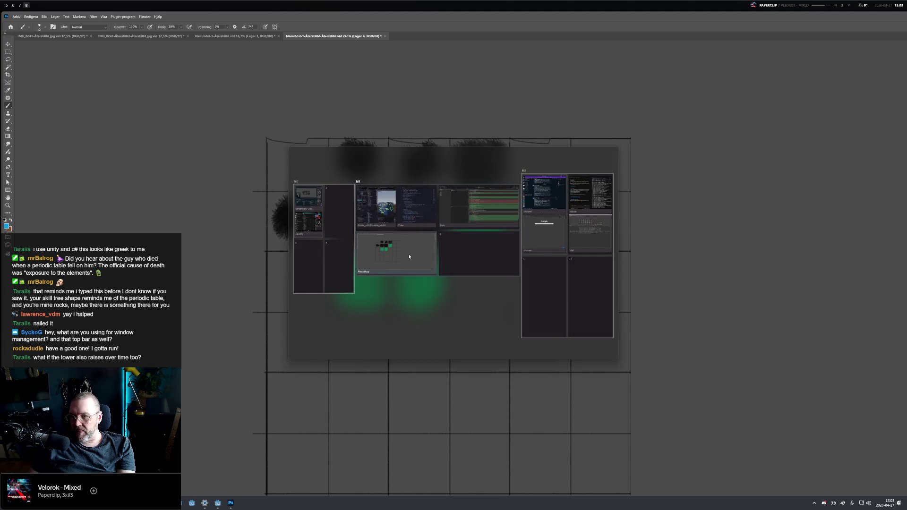
{"action": "left_click", "coordinate": [465, 255]}
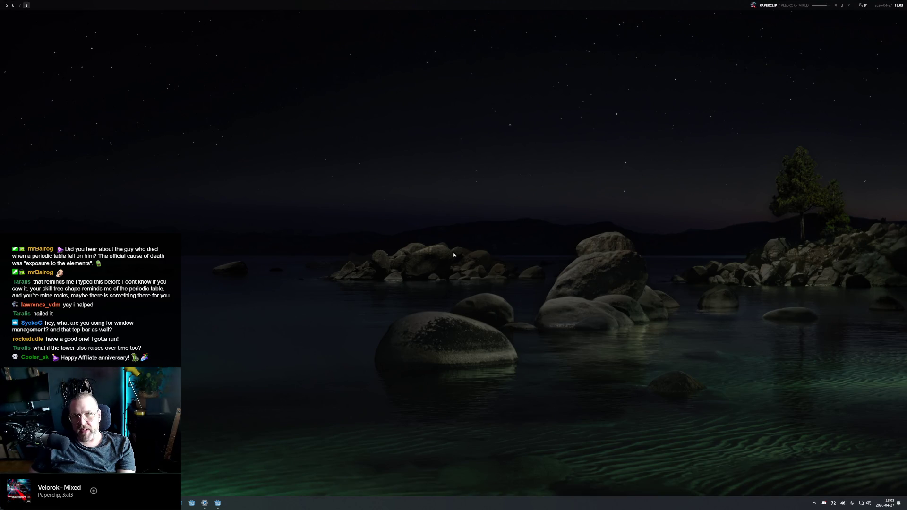
{"action": "key", "text": "super+d"}
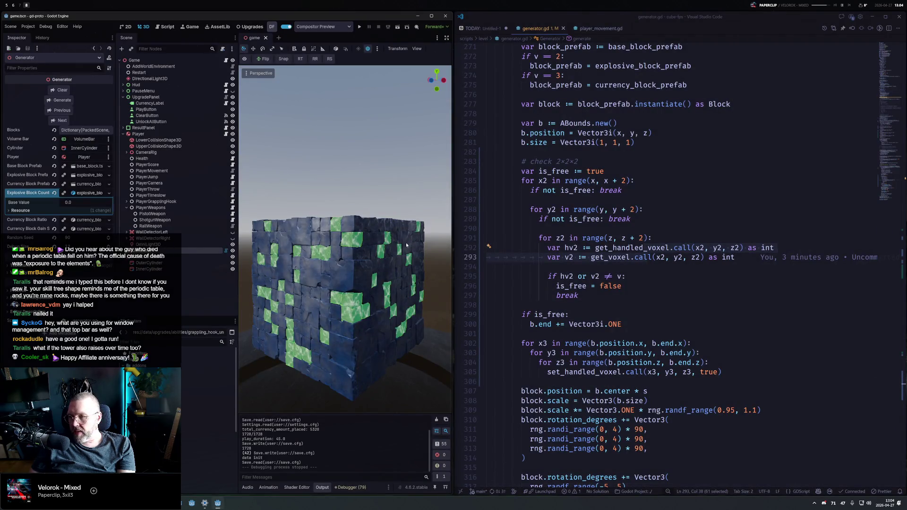
Add the line var max_size := 4 below the 2×2×2 check comment
{"action": "left_click", "coordinate": [607, 162]}
{"action": "key", "text": "Return"}
{"action": "type", "text": "var max_size:= 4"}
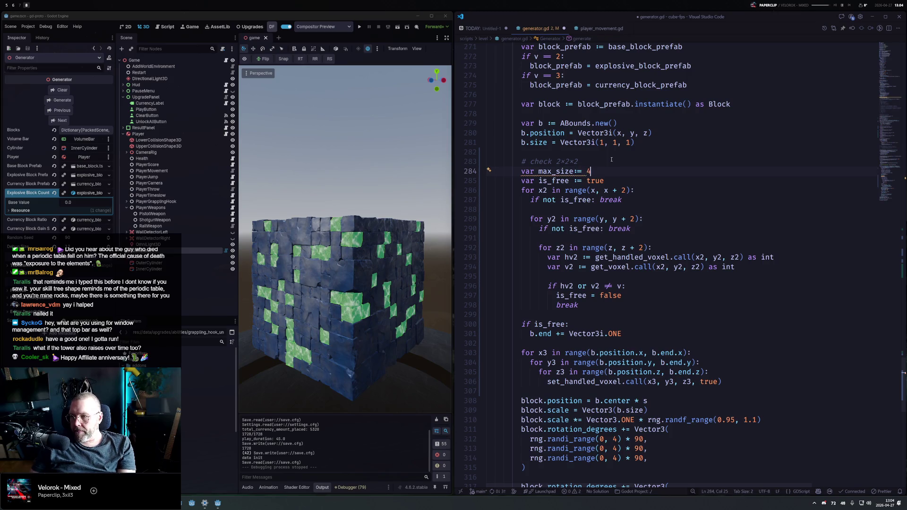
{"action": "key", "text": "Left"}
{"action": "key", "text": "Left"}
{"action": "key", "text": "Left"}
{"action": "key", "text": "End"}
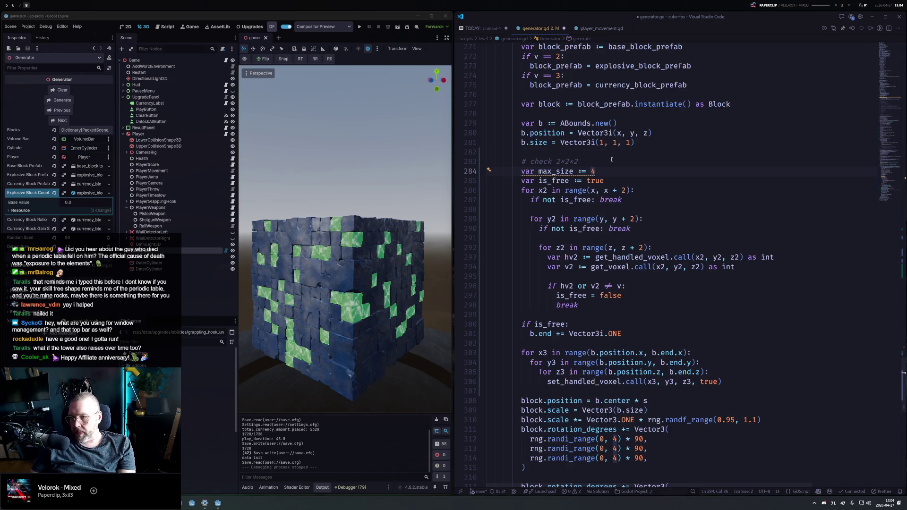
Add an outer loop for m in range(1, max_size+1) after the is_free line
{"action": "key", "text": "Down"}
{"action": "key", "text": "End"}
{"action": "key", "text": "Return"}
{"action": "type", "text": "for "}
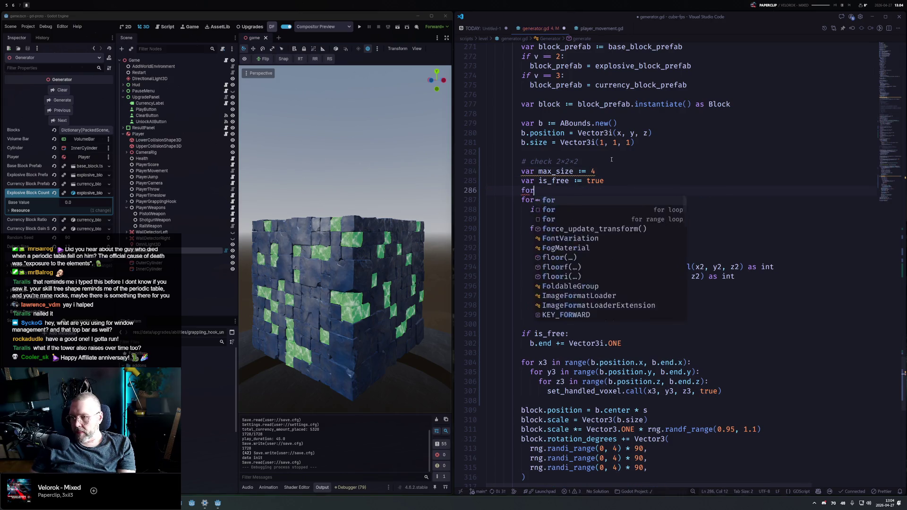
{"action": "type", "text": "i in range(1"}
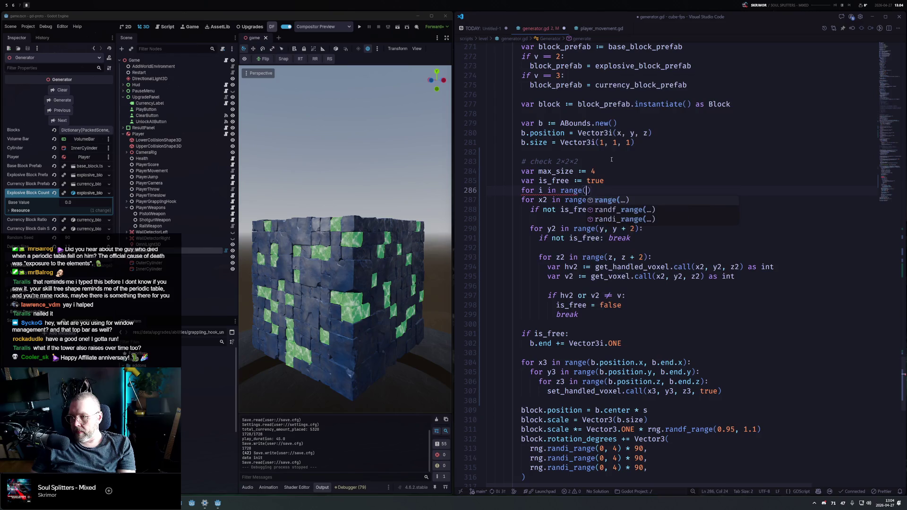
{"action": "type", "text": ","}
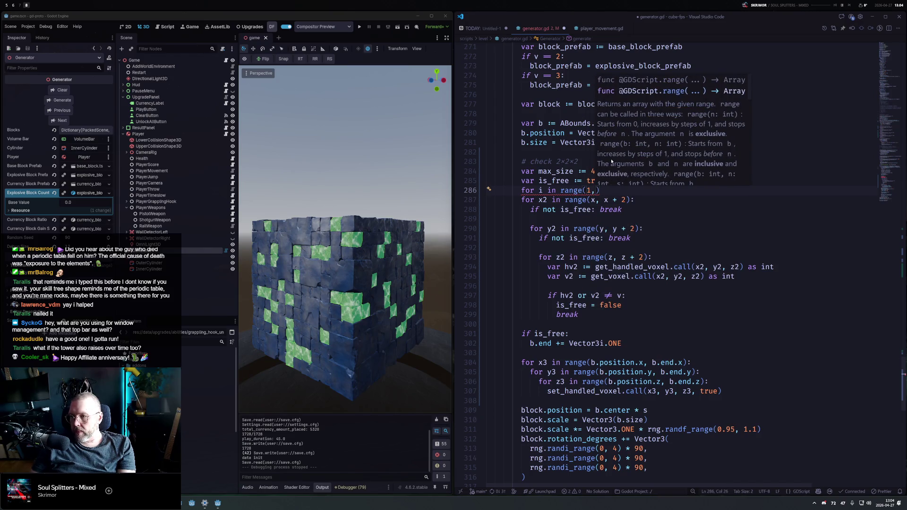
{"action": "key", "text": "Escape"}
{"action": "key", "text": "Home"}
{"action": "key", "text": "ctrl+Right"}
{"action": "key", "text": "ctrl+Right"}
{"action": "key", "text": "BackSpace"}
{"action": "type", "text": "m"}
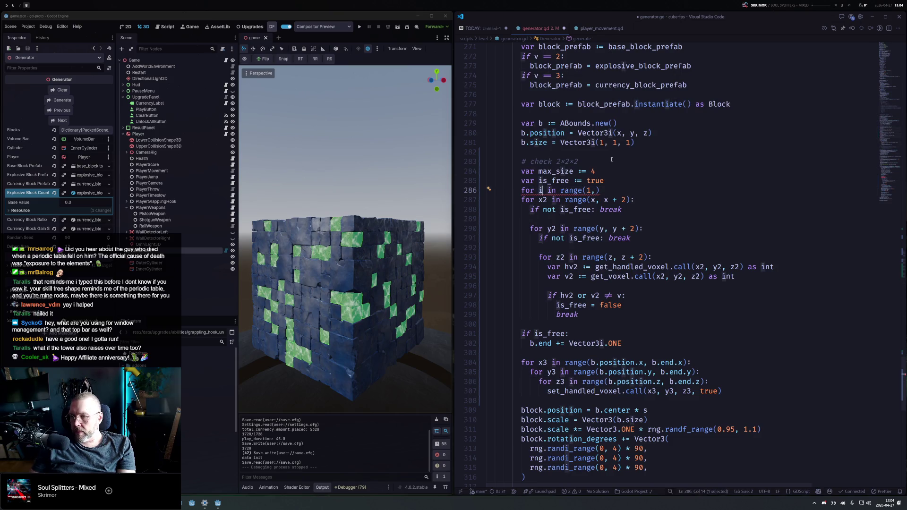
{"action": "key", "text": "End"}
{"action": "key", "text": "Left"}
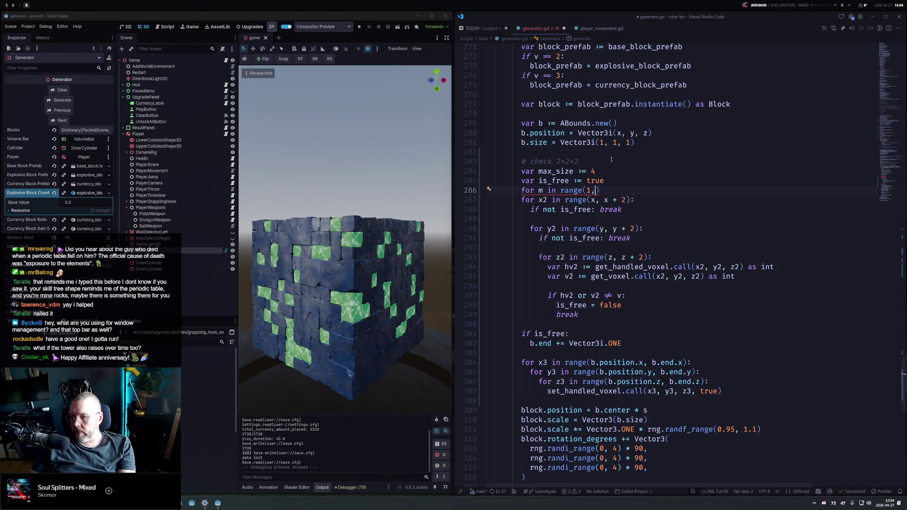
{"action": "type", "text": "max_size"}
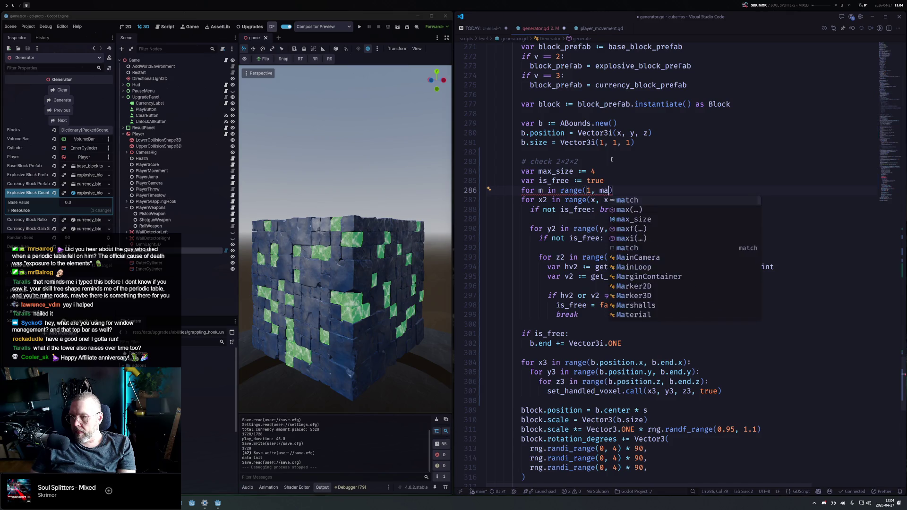
{"action": "type", "text": "+1"}
Replace the 2 in x + 2, y + 2 and z + 2 with m
{"action": "key", "text": "Down"}
{"action": "key", "text": "Left"}
{"action": "key", "text": "Left"}
{"action": "key", "text": "shift+Left"}
{"action": "key", "text": "ctrl+d"}
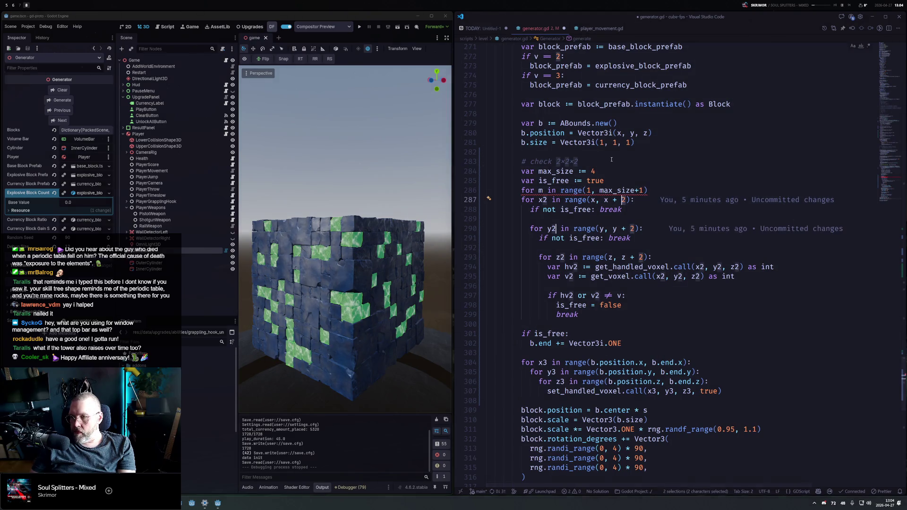
{"action": "key", "text": "ctrl+k"}
{"action": "key", "text": "ctrl+d"}
{"action": "key", "text": "ctrl+d"}
{"action": "key", "text": "ctrl+k"}
{"action": "key", "text": "ctrl+d"}
{"action": "type", "text": "m"}
Indent the cube check block under the m loop and add an early is_free exit above the x2 loop
{"action": "key", "text": "Home"}
{"action": "left_click", "coordinate": [597, 312], "text": "shift"}
{"action": "key", "text": "Tab"}
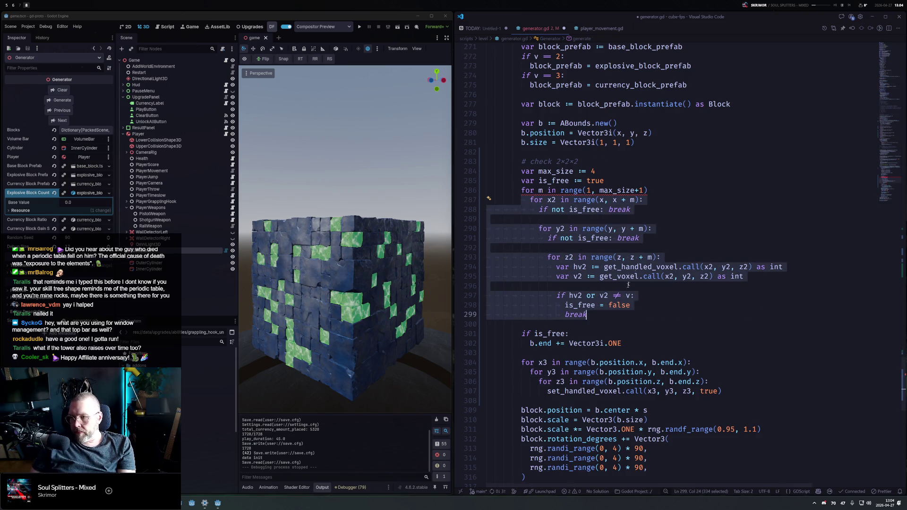
{"action": "left_click", "coordinate": [662, 208]}
{"action": "key", "text": "ctrl+c"}
{"action": "key", "text": "Up"}
{"action": "key", "text": "Home"}
{"action": "key", "text": "ctrl+v"}
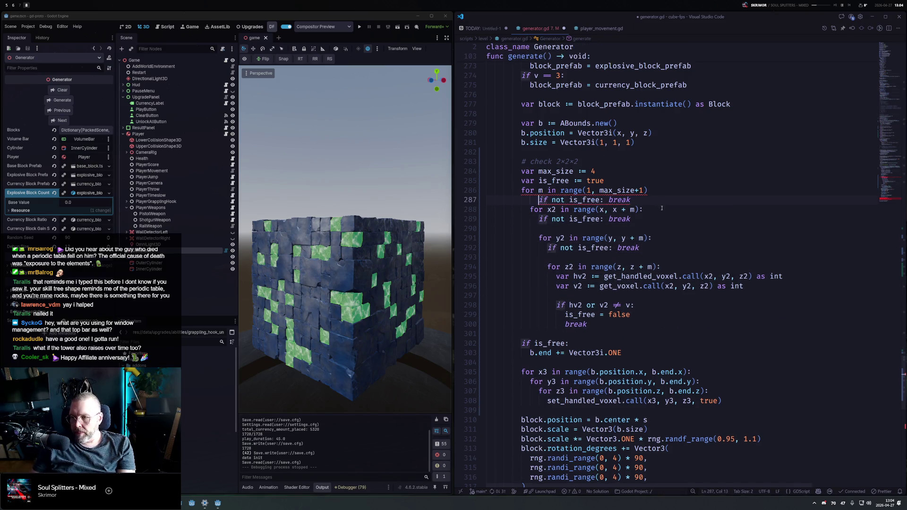
{"action": "key", "text": "Return"}
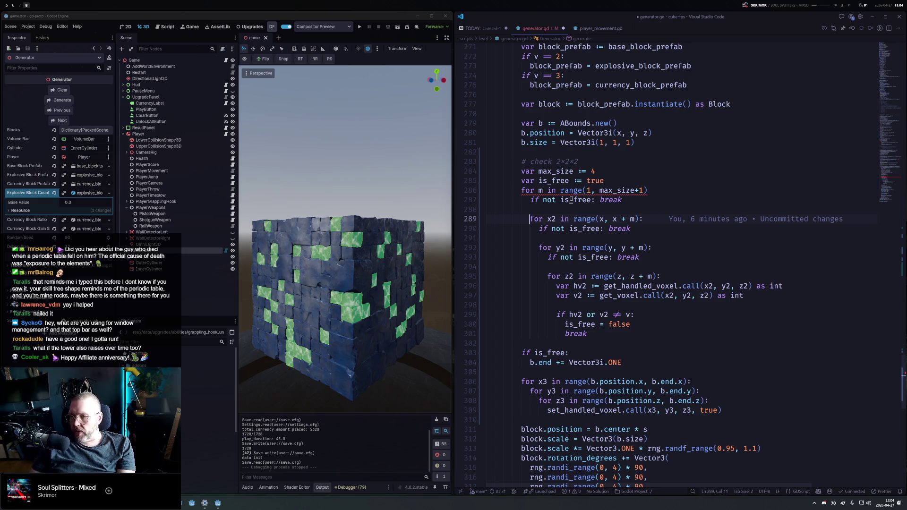
Fix the missing colon on the m loop line, save generator.gd, and regenerate the cube
{"action": "left_click", "coordinate": [539, 191]}
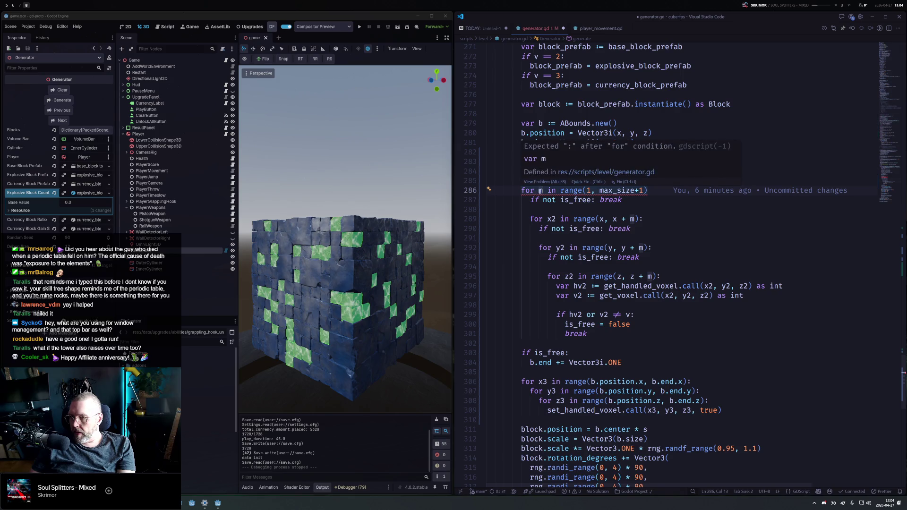
{"action": "left_click", "coordinate": [675, 190]}
{"action": "type", "text": ":"}
{"action": "key", "text": "Up"}
{"action": "key", "text": "Up"}
{"action": "key", "text": "ctrl+s"}
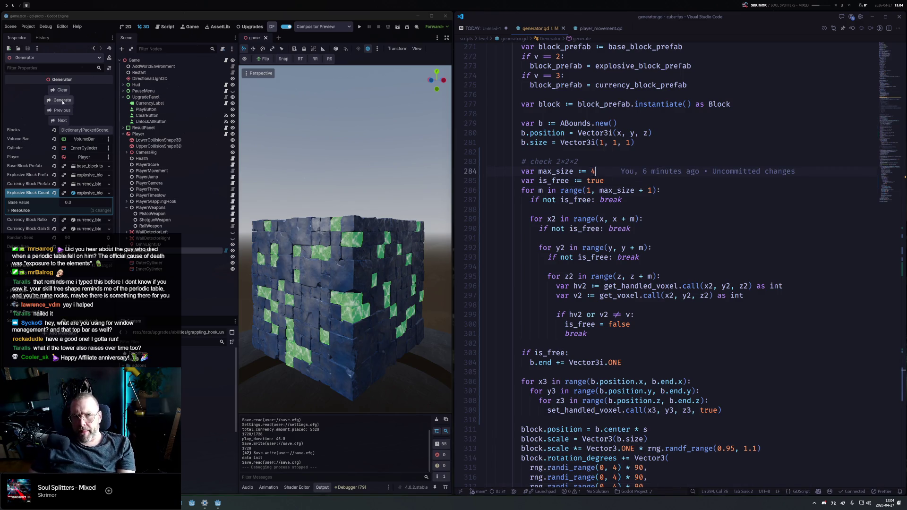
{"action": "left_click", "coordinate": [62, 100]}
Make the size loop count down with range(max_size + 1, 1, -1)
{"action": "mouse_move", "coordinate": [366, 227]}
{"action": "left_mouse_down"}
{"action": "mouse_move", "coordinate": [356, 128]}
{"action": "mouse_move", "coordinate": [359, 243]}
{"action": "mouse_move", "coordinate": [379, 254]}
{"action": "left_mouse_up"}
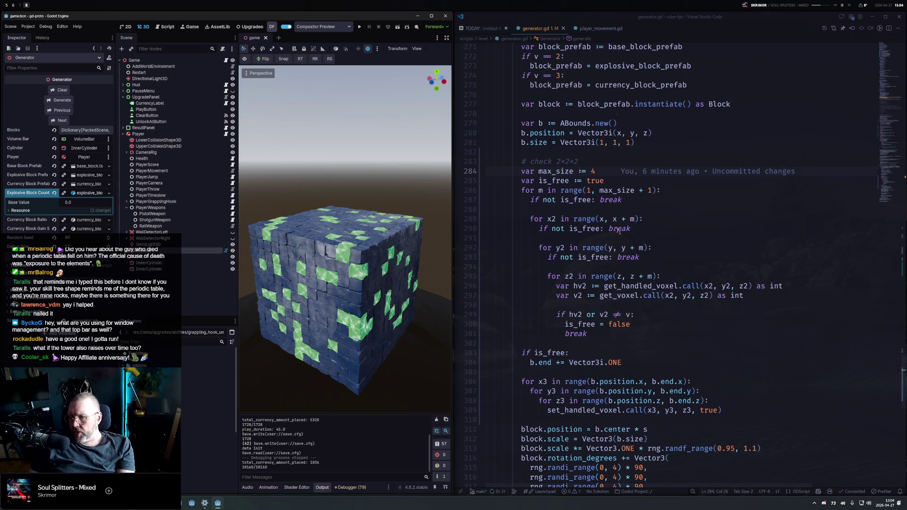
{"action": "left_click", "coordinate": [561, 191]}
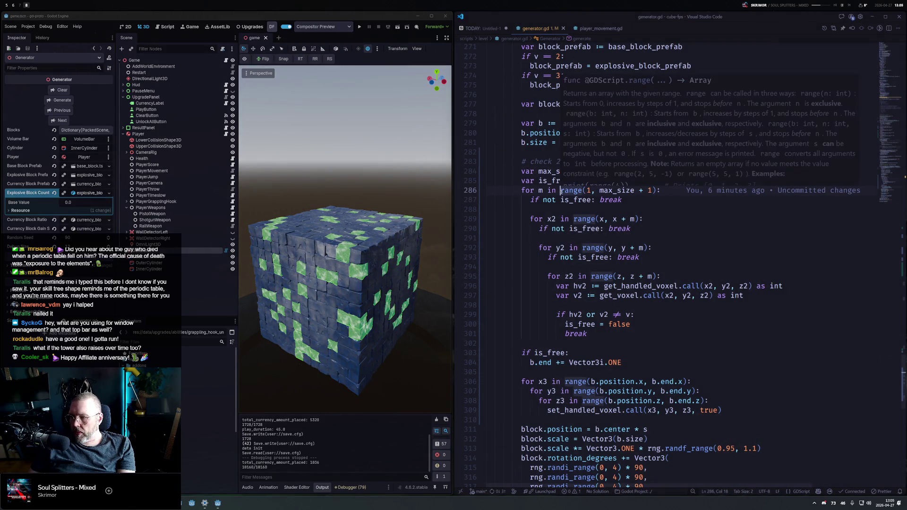
{"action": "left_click", "coordinate": [597, 191]}
{"action": "left_click_drag", "start_coordinate": [598, 190], "coordinate": [654, 191]}
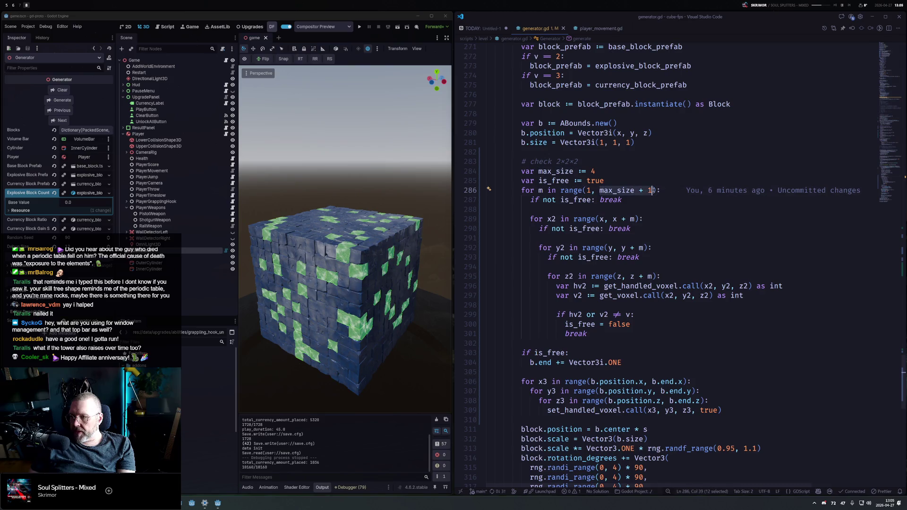
{"action": "double_click", "coordinate": [589, 190]}
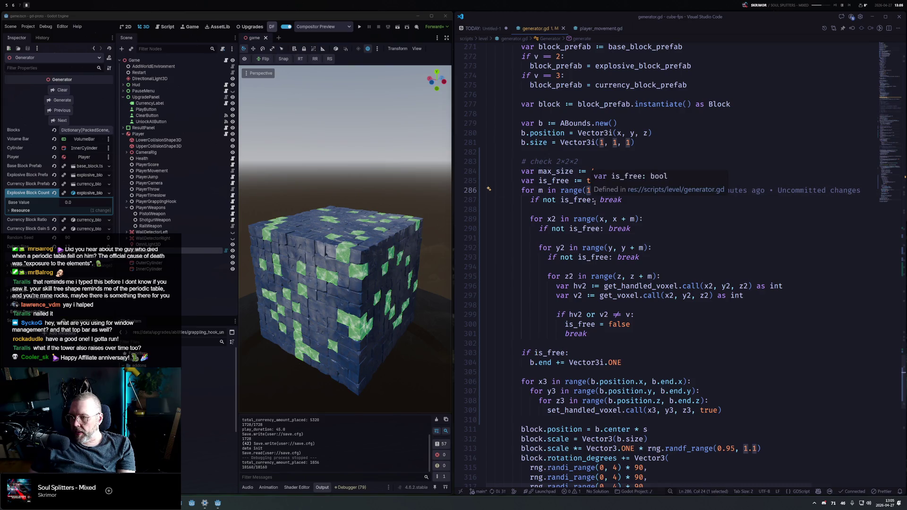
{"action": "key", "text": "ctrl+v"}
{"action": "left_click", "coordinate": [638, 191]}
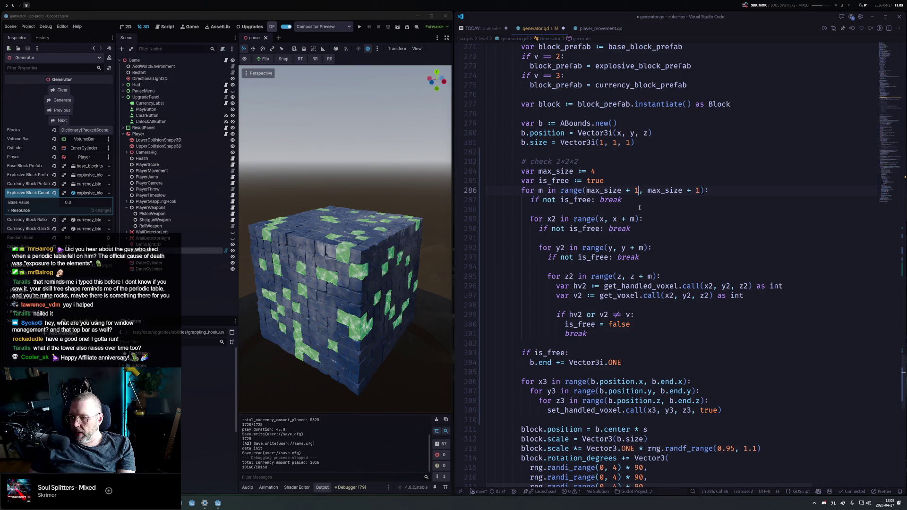
{"action": "left_click", "coordinate": [648, 191]}
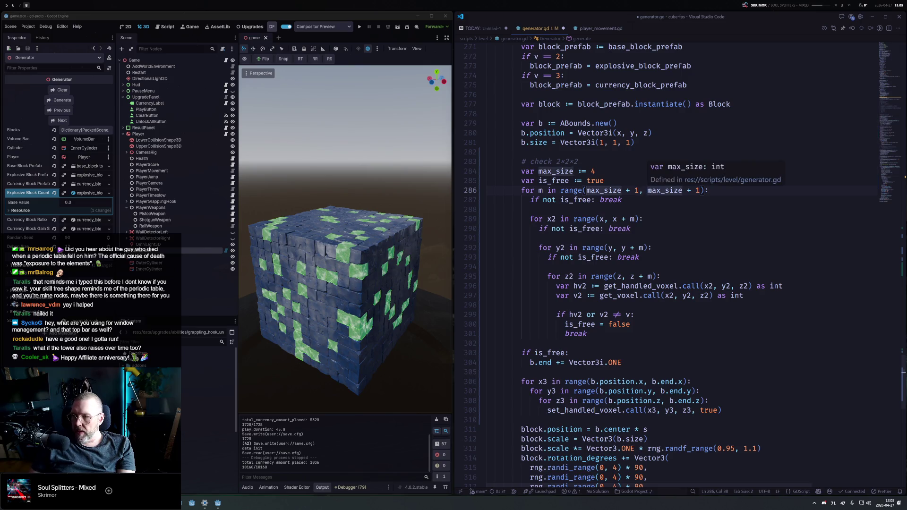
{"action": "left_click_drag", "start_coordinate": [648, 191], "coordinate": [699, 190]}
{"action": "left_click", "coordinate": [634, 190]}
{"action": "left_click", "coordinate": [647, 190]}
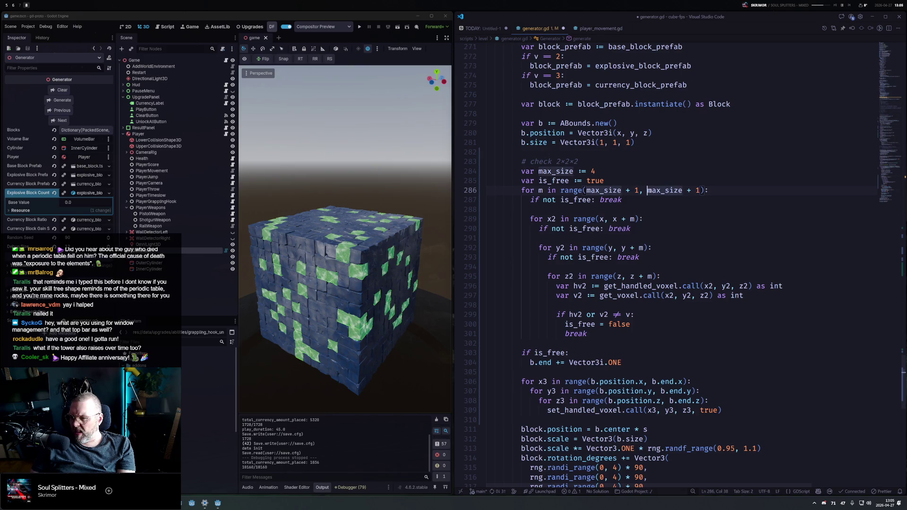
{"action": "left_click_drag", "start_coordinate": [648, 190], "coordinate": [700, 191]}
{"action": "type", "text": "1, "}
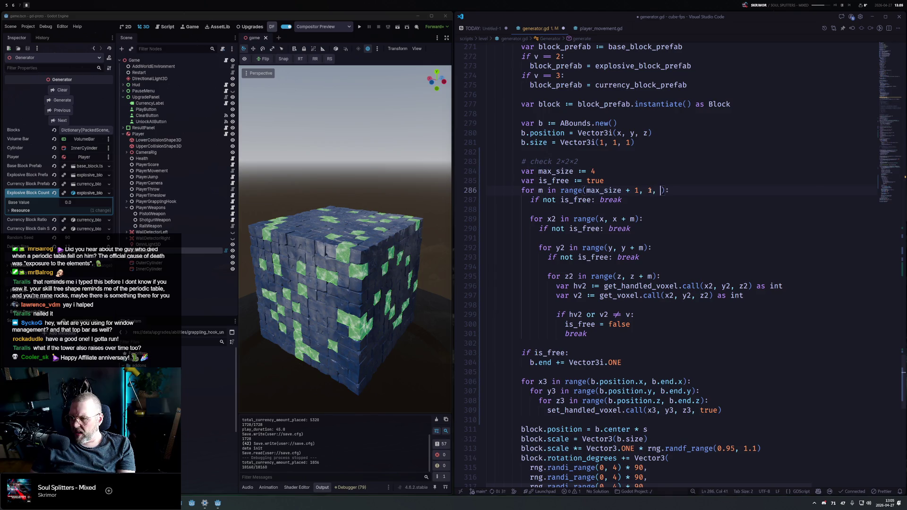
{"action": "type", "text": "-1"}
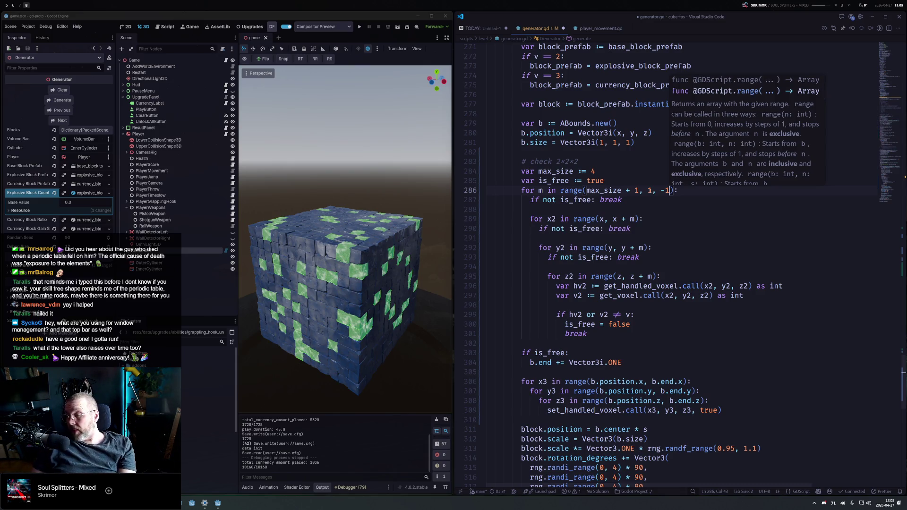
Add 'if is_free: break' after the x2 voxel loops
{"action": "key", "text": "Down"}
{"action": "key", "text": "Down"}
{"action": "key", "text": "Down"}
{"action": "left_click", "coordinate": [587, 333]}
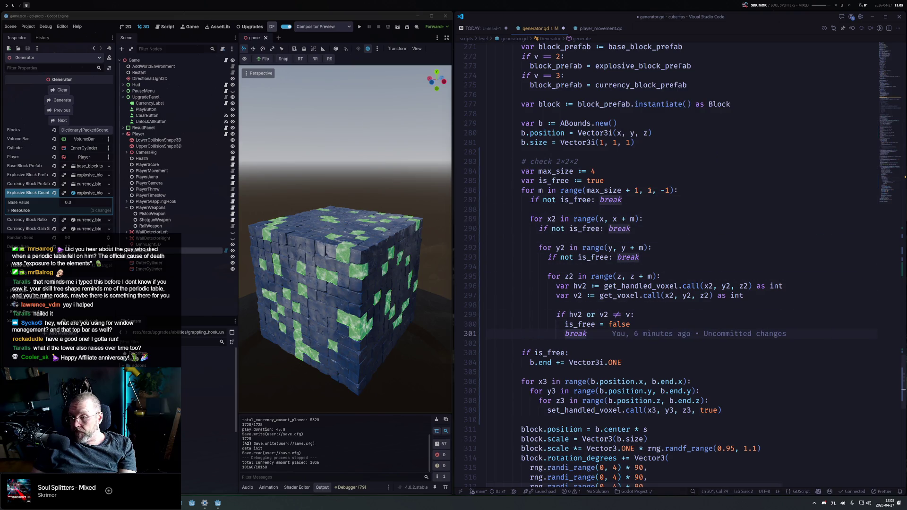
{"action": "key", "text": "Return"}
{"action": "key", "text": "BackSpace"}
{"action": "key", "text": "BackSpace"}
{"action": "key", "text": "BackSpace"}
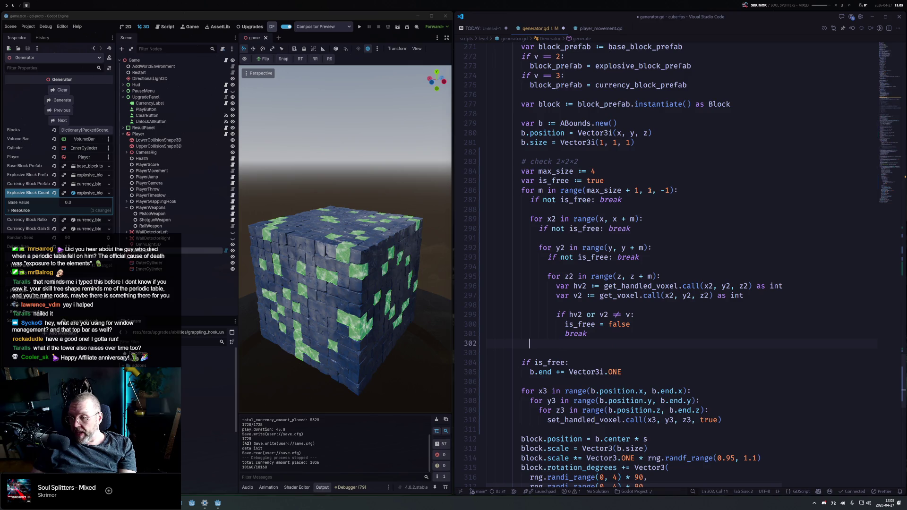
{"action": "key", "text": "Return"}
{"action": "type", "text": "if is_free:"}
{"action": "key", "text": "Return"}
{"action": "type", "text": "break"}
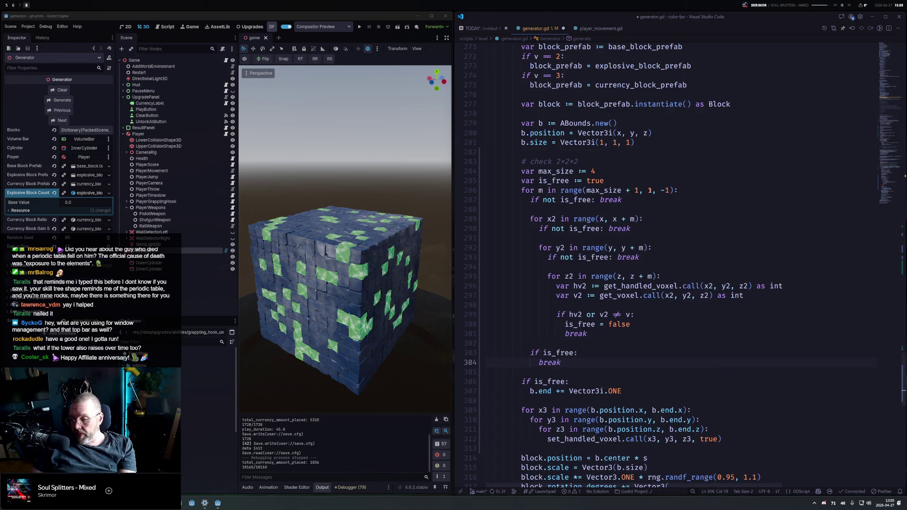
Delete the early 'if not is_free: break' line and regenerate the voxel cube in Godot
{"action": "left_click", "coordinate": [704, 204]}
{"action": "key", "text": "ctrl+shift+k"}
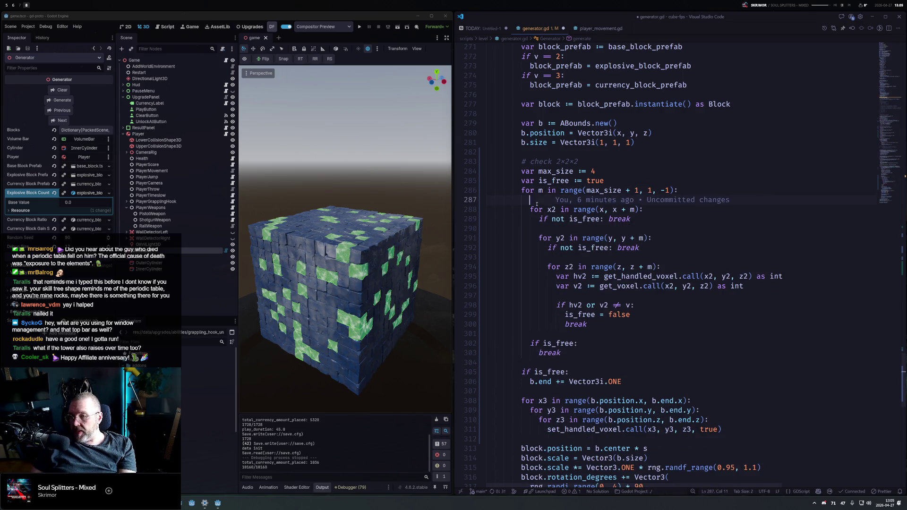
{"action": "key", "text": "BackSpace"}
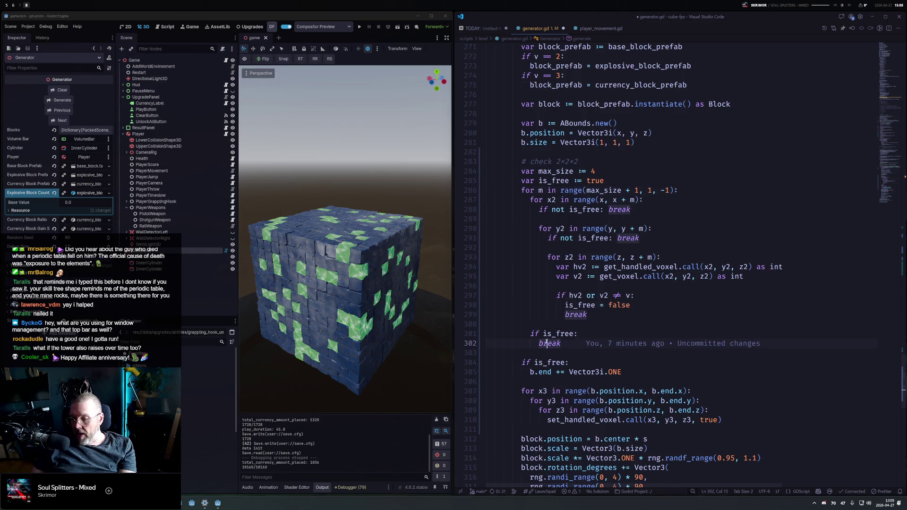
{"action": "left_click_drag", "start_coordinate": [521, 190], "coordinate": [703, 190]}
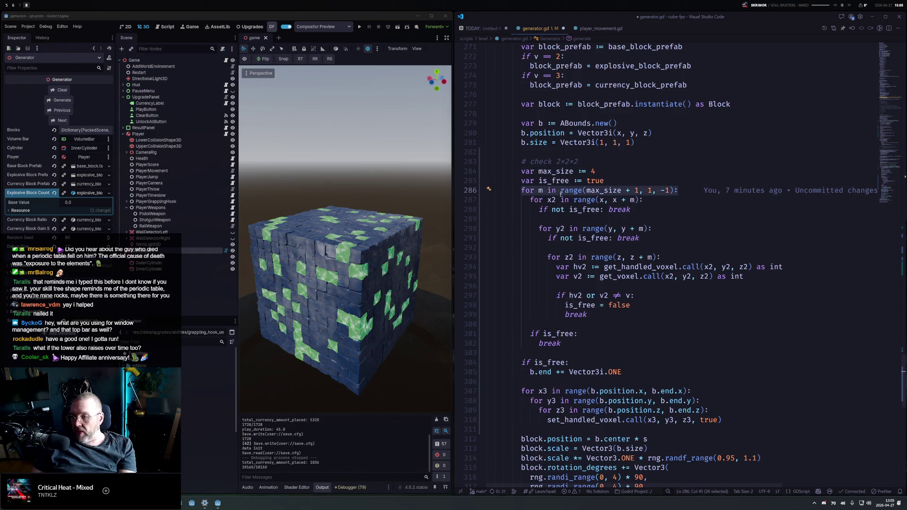
{"action": "left_click", "coordinate": [599, 337]}
{"action": "left_click", "coordinate": [65, 103]}
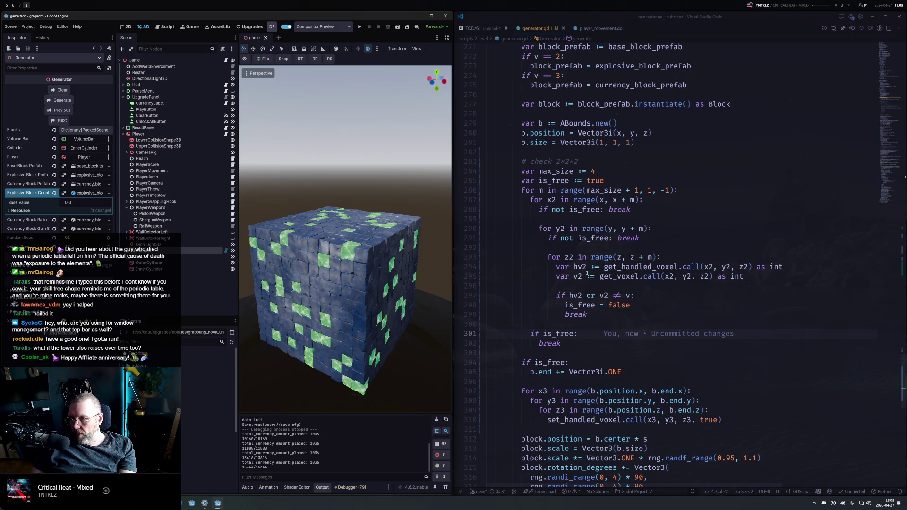
Insert print(m) inside the size loop and regenerate to see the sizes tried
{"action": "left_click", "coordinate": [702, 191]}
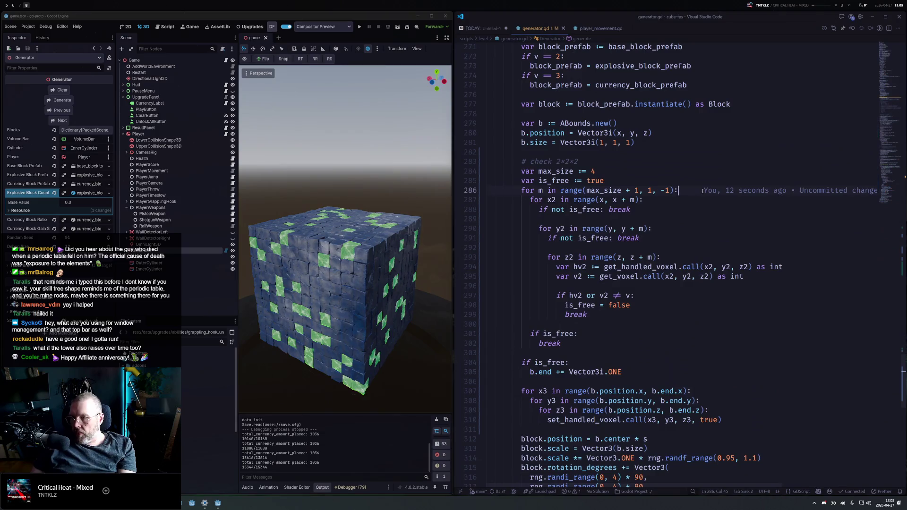
{"action": "key", "text": "Return"}
{"action": "type", "text": "print(m"}
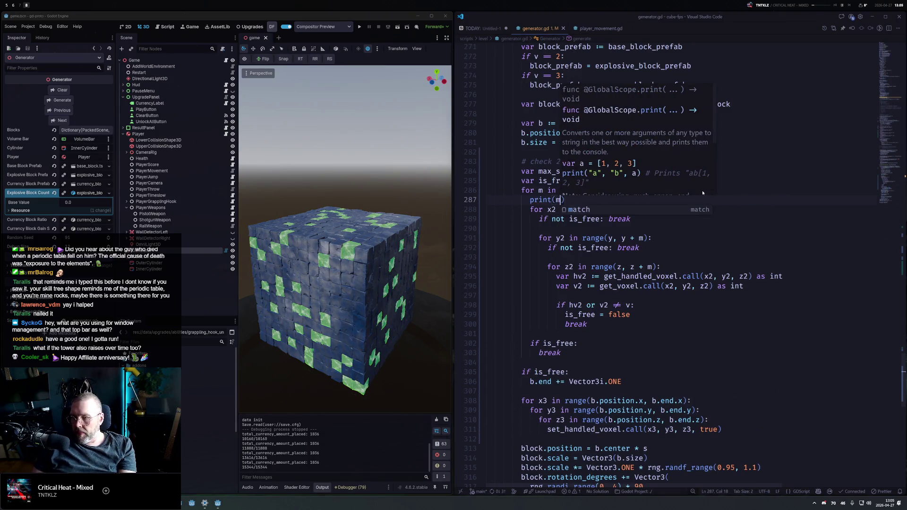
{"action": "left_click", "coordinate": [63, 101]}
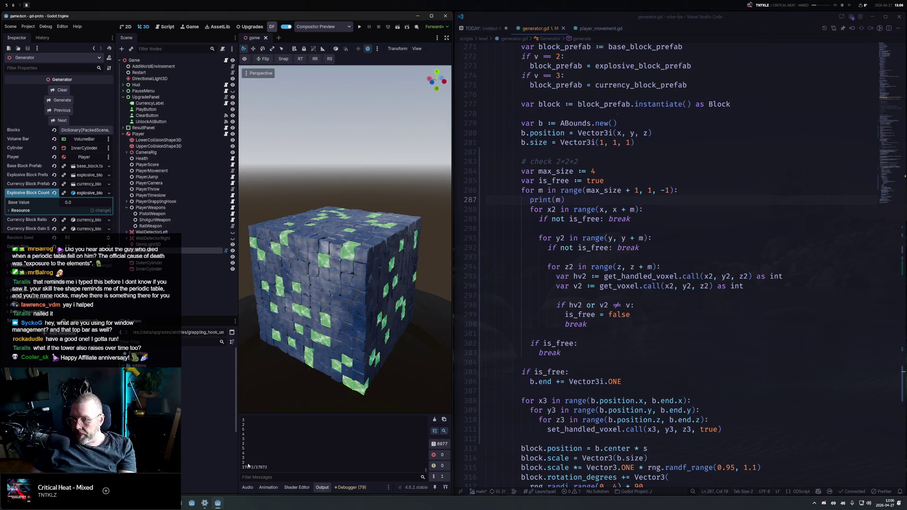
Change the range end from 1 to 0, regenerate, and select the block-end extension line
{"action": "double_click", "coordinate": [651, 190]}
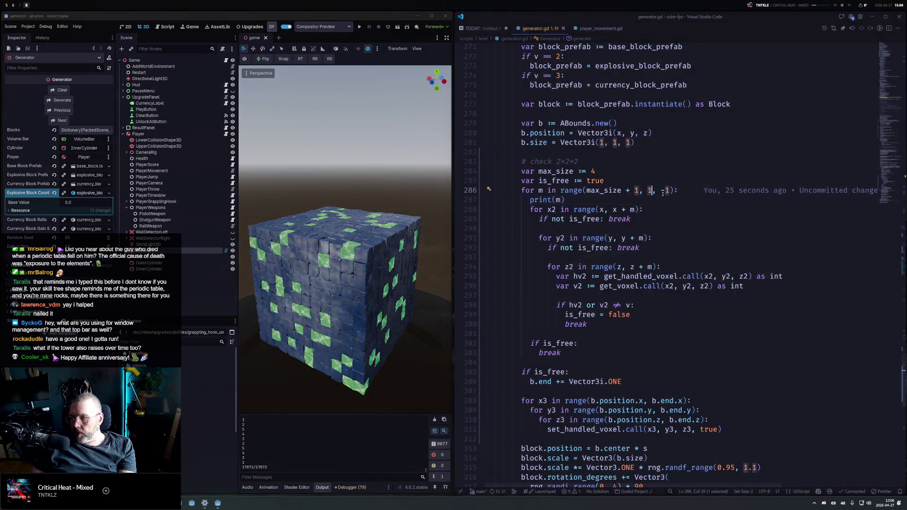
{"action": "type", "text": "0"}
{"action": "left_click", "coordinate": [61, 100]}
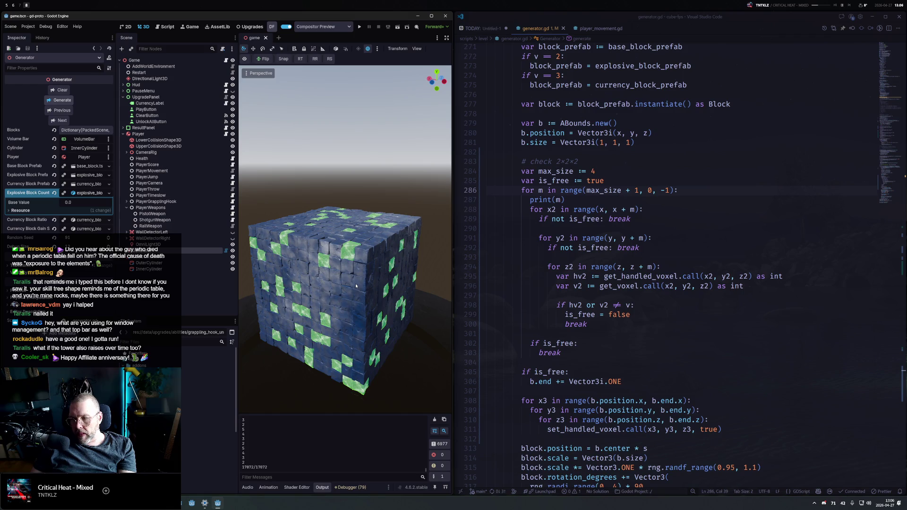
{"action": "left_click", "coordinate": [624, 381]}
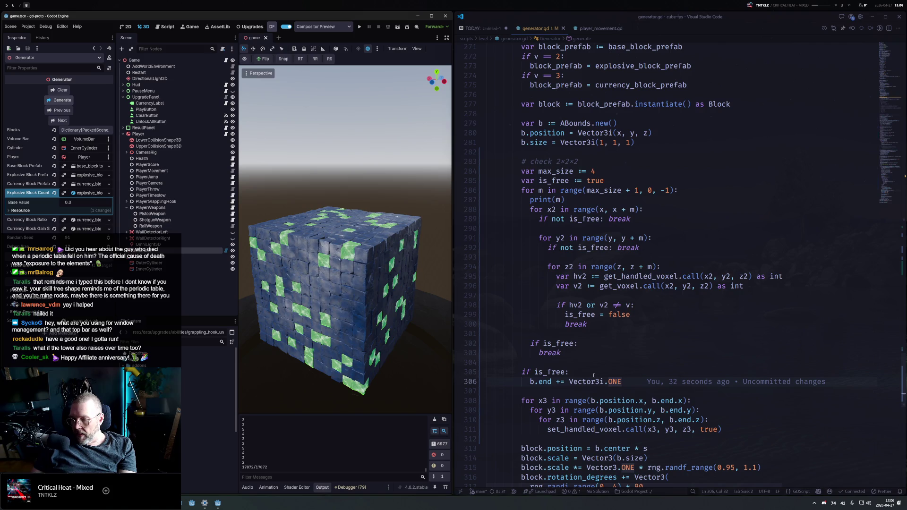
{"action": "left_click_drag", "start_coordinate": [530, 382], "coordinate": [623, 382]}
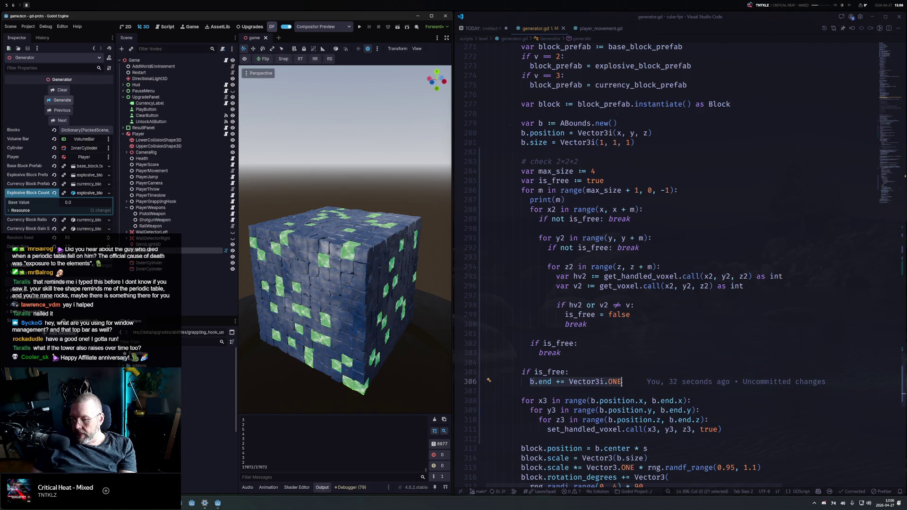
Copy the b.end statement into the is_free branch and turn it into an assignment multiplied by m
{"action": "key", "text": "ctrl+c"}
{"action": "left_click", "coordinate": [575, 351]}
{"action": "key", "text": "ctrl+shift+Return"}
{"action": "key", "text": "ctrl+v"}
{"action": "left_click", "coordinate": [577, 353]}
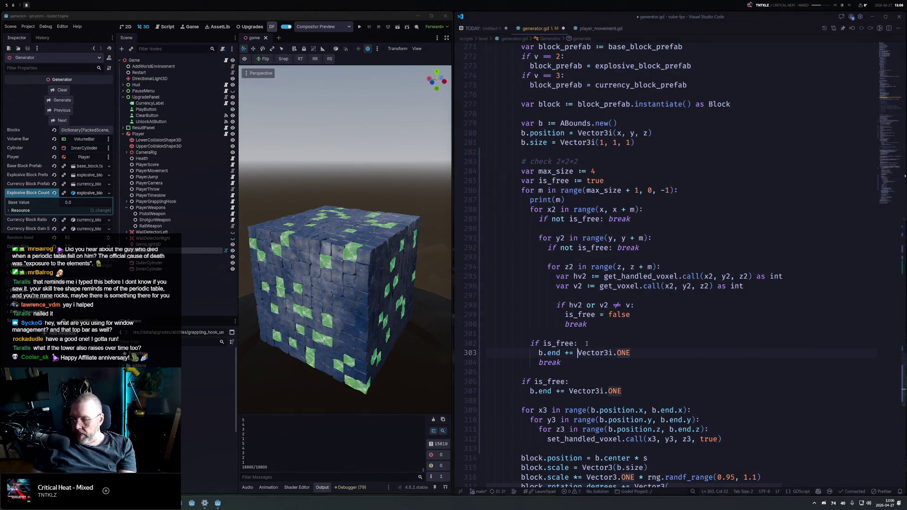
{"action": "key", "text": "ctrl+BackSpace"}
{"action": "type", "text": "= "}
{"action": "type", "text": " * m"}
{"action": "key", "text": "ctrl+Left"}
{"action": "key", "text": "ctrl+Left"}
{"action": "key", "text": "ctrl+Left"}
{"action": "key", "text": "ctrl+Left"}
{"action": "key", "text": "ctrl+Left"}
Rework that line into b.size = Vector3i.ONE * m
{"action": "type", "text": "b.position +"}
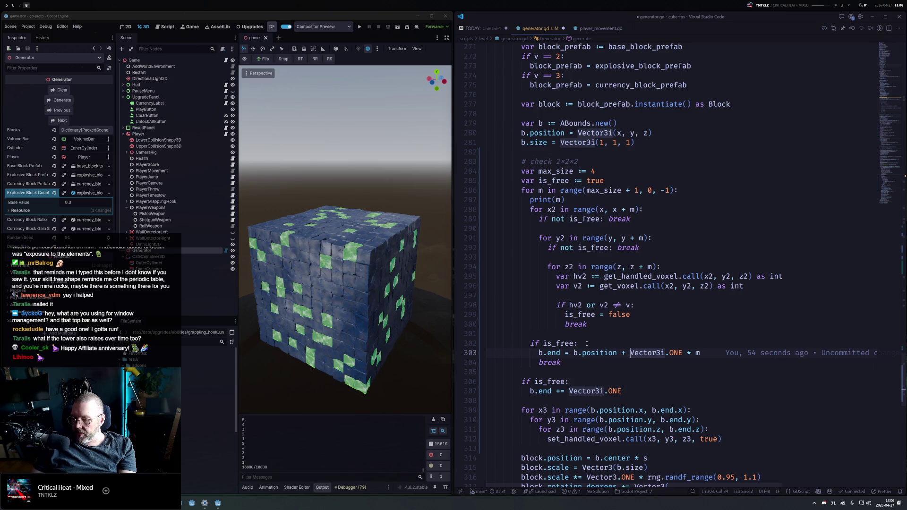
{"action": "key", "text": "ctrl+Left"}
{"action": "key", "text": "ctrl+Left"}
{"action": "key", "text": "ctrl+Left"}
{"action": "key", "text": "ctrl+shift+Right"}
{"action": "type", "text": "size"}
{"action": "key", "text": "Right"}
{"action": "key", "text": "Right"}
{"action": "key", "text": "ctrl+shift+Right"}
{"action": "key", "text": "ctrl+shift+Right"}
{"action": "key", "text": "ctrl+shift+Right"}
{"action": "key", "text": "ctrl+shift+Right"}
{"action": "key", "text": "ctrl+shift+Left"}
{"action": "key", "text": "Delete"}
Delete the old is_free extension block and save generator.gd
{"action": "key", "text": "Down"}
{"action": "key", "text": "Down"}
{"action": "key", "text": "Down"}
{"action": "key", "text": "Home"}
{"action": "key", "text": "shift+Down"}
{"action": "key", "text": "shift+Down"}
{"action": "key", "text": "shift+Down"}
{"action": "key", "text": "Delete"}
{"action": "key", "text": "ctrl+s"}
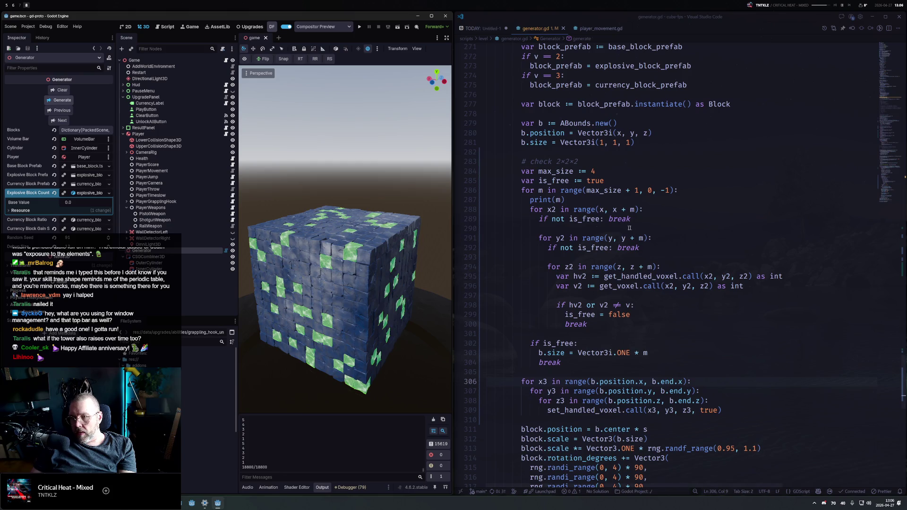
Remove the print(m) debug line, save, and switch to Godot
{"action": "left_click", "coordinate": [712, 191]}
{"action": "key", "text": "shift+Down"}
{"action": "key", "text": "Delete"}
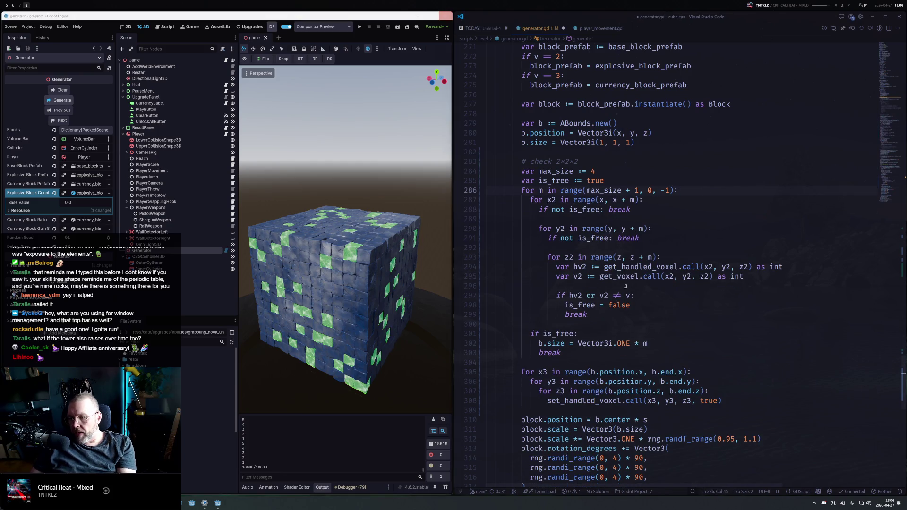
{"action": "key", "text": "ctrl+s"}
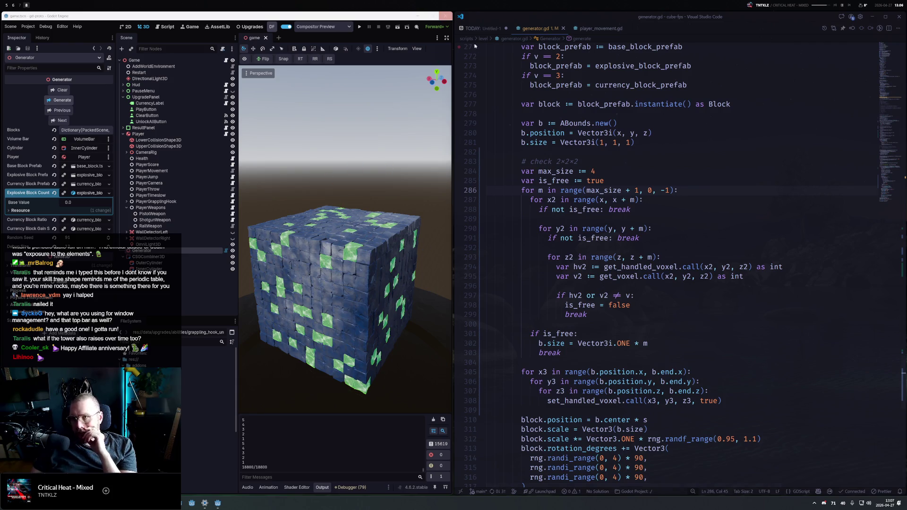
{"action": "left_click", "coordinate": [568, 353]}
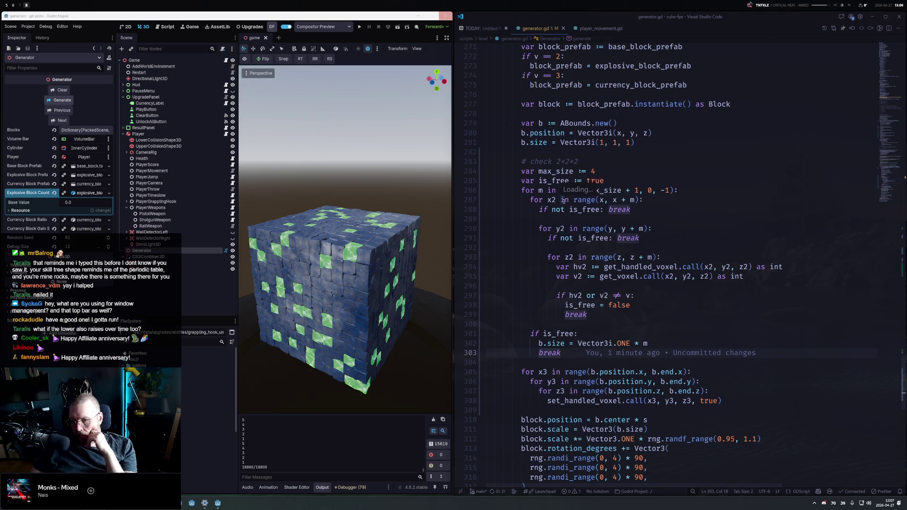
{"action": "left_click", "coordinate": [359, 250]}
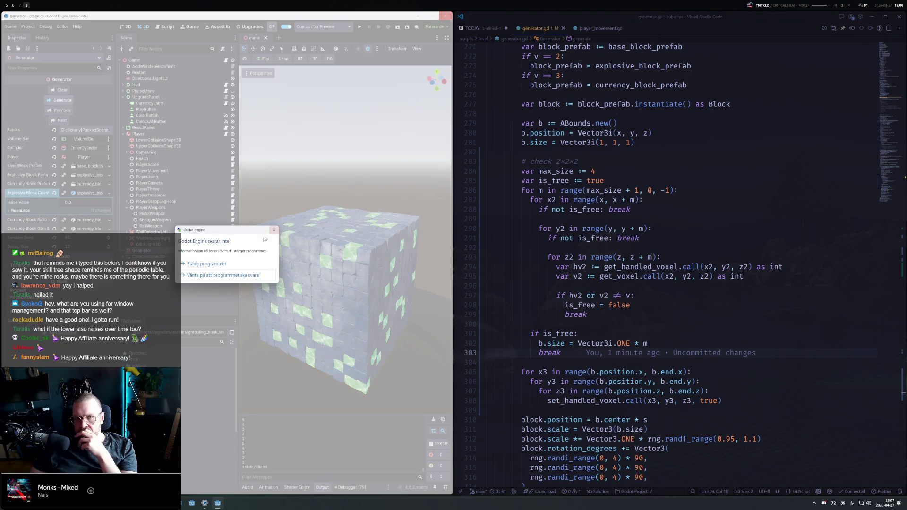
Close the frozen Godot, reopen gd-proto, restore the previous cube generation, and swap window sides
{"action": "left_click", "coordinate": [217, 265]}
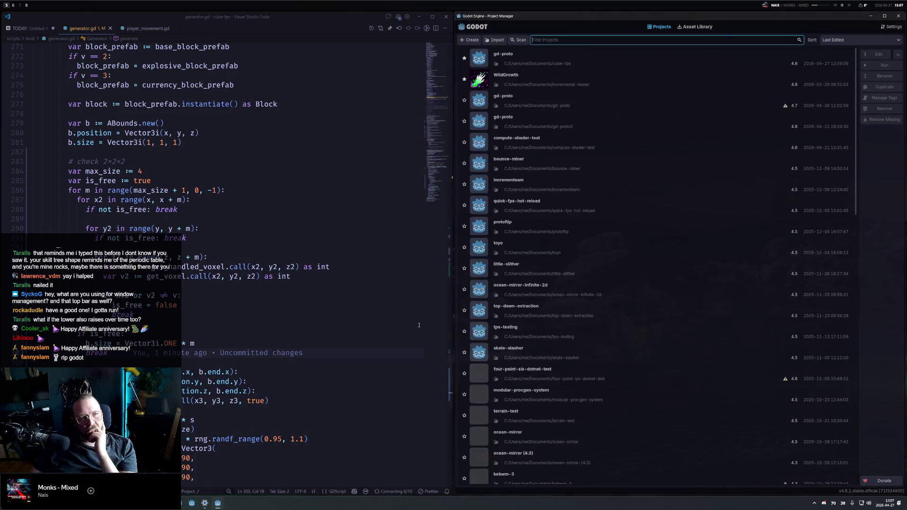
{"action": "double_click", "coordinate": [551, 58]}
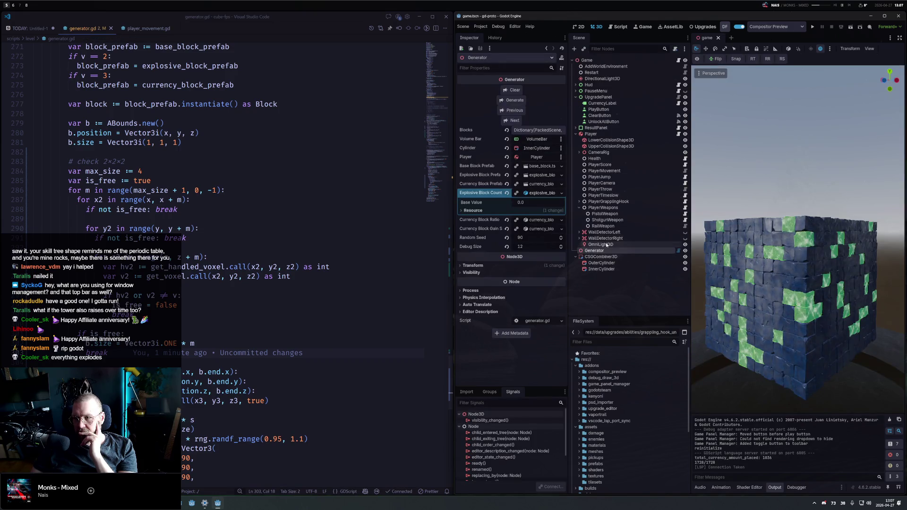
{"action": "left_click_drag", "start_coordinate": [775, 279], "coordinate": [776, 303]}
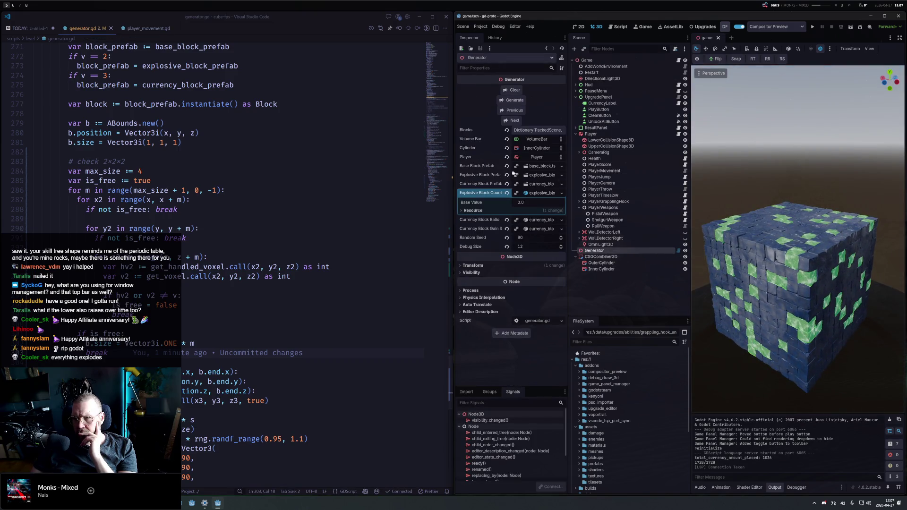
{"action": "left_click", "coordinate": [514, 112]}
{"action": "mouse_move", "coordinate": [775, 245]}
{"action": "left_mouse_down"}
{"action": "mouse_move", "coordinate": [804, 195]}
{"action": "mouse_move", "coordinate": [775, 166]}
{"action": "left_mouse_up"}
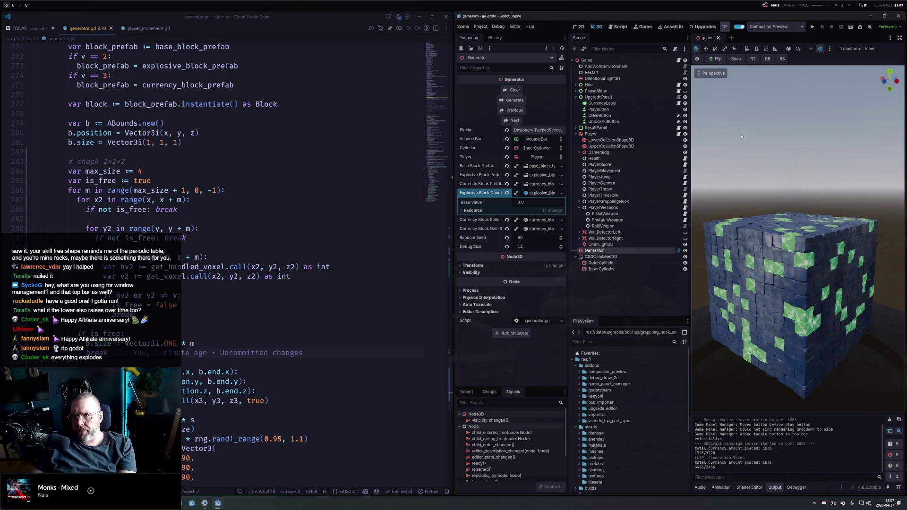
{"action": "key", "text": "alt+shift+h"}
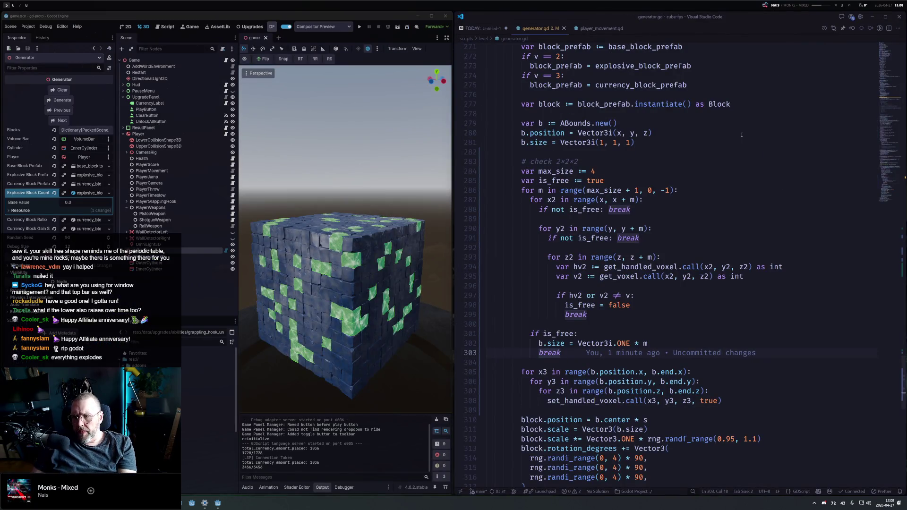
{"action": "left_click", "coordinate": [653, 333]}
{"action": "left_click", "coordinate": [596, 353]}
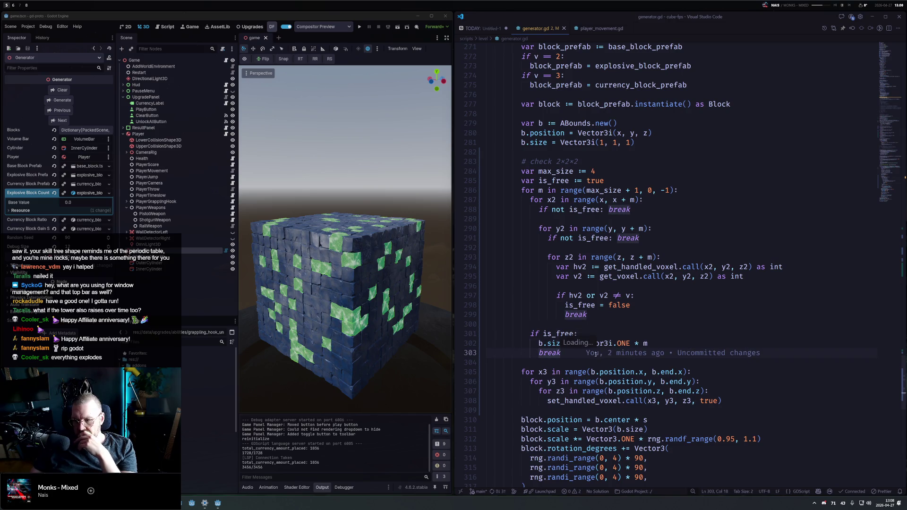
{"action": "left_click", "coordinate": [622, 333]}
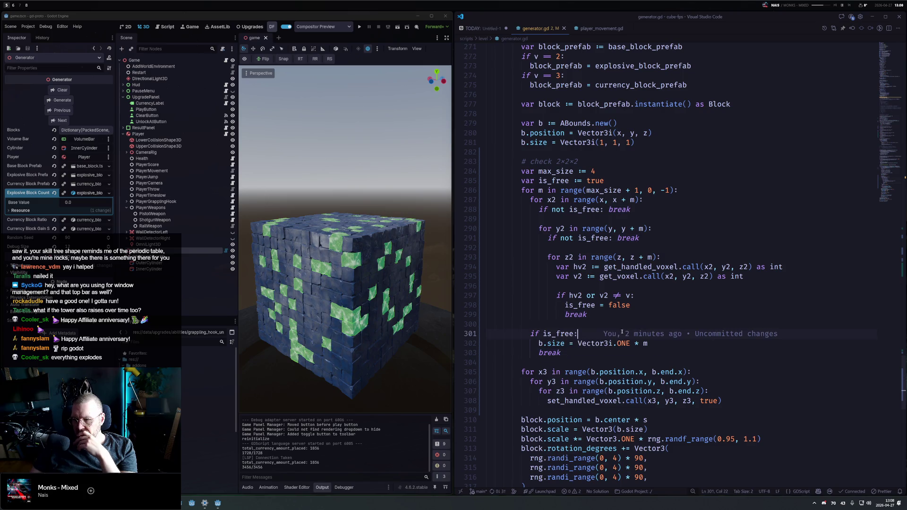
{"action": "mouse_move", "coordinate": [606, 343]}
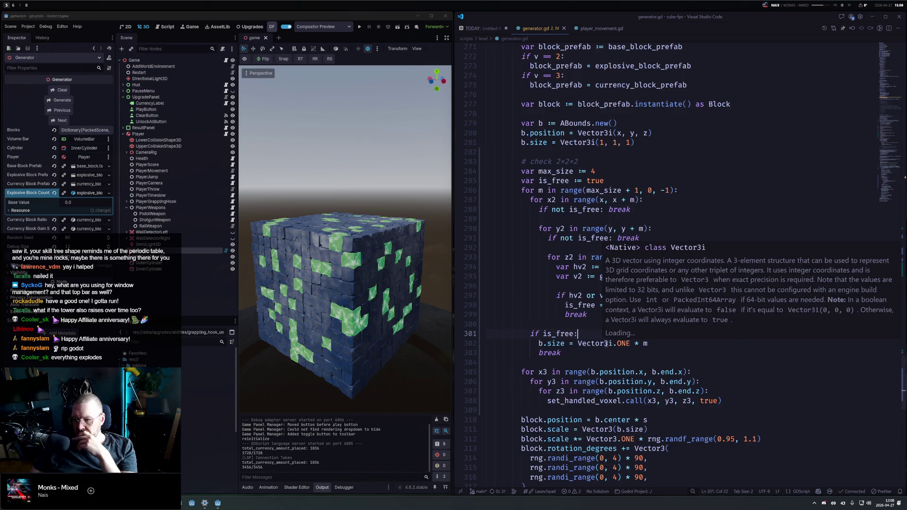
{"action": "left_click", "coordinate": [555, 343]}
{"action": "key", "text": "ctrl+shift+p"}
{"action": "type", "text": "rela"}
{"action": "key", "text": "Return"}
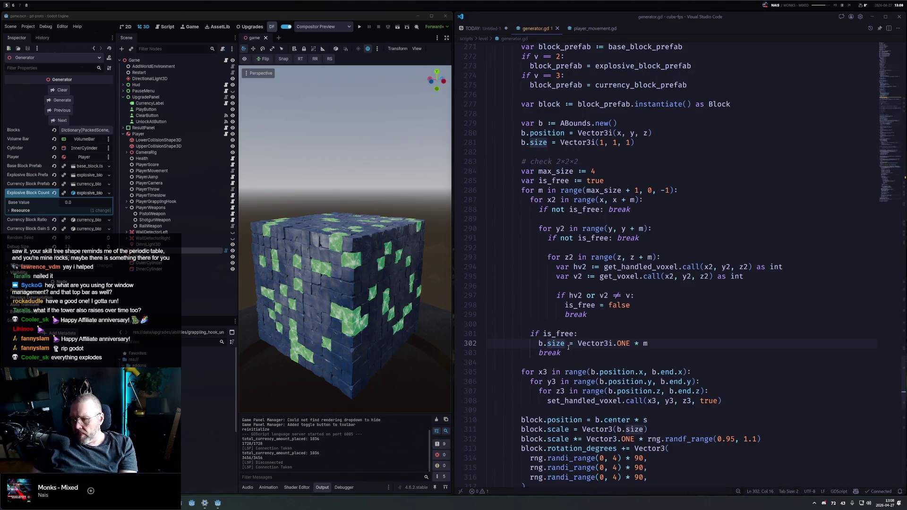
{"action": "key", "text": "Right"}
{"action": "key", "text": "Right"}
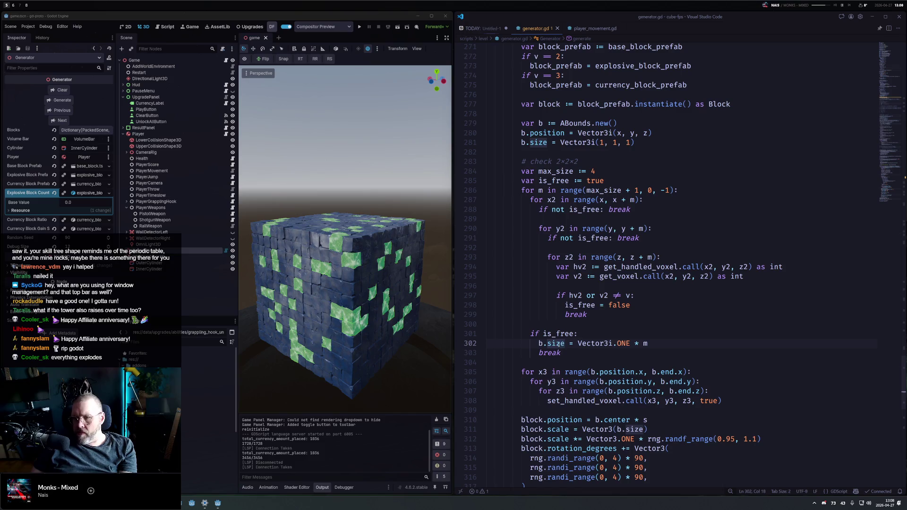
{"action": "key", "text": "F12"}
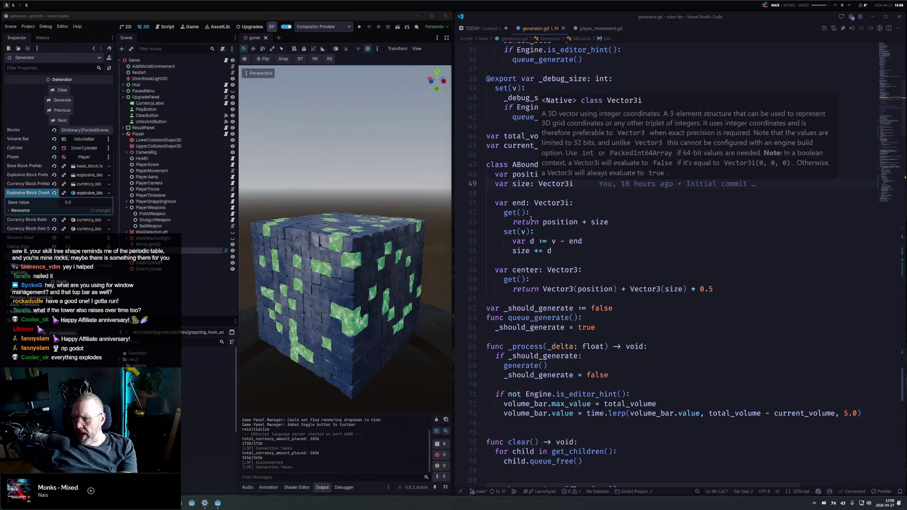
{"action": "left_click", "coordinate": [549, 222]}
{"action": "double_click", "coordinate": [600, 222]}
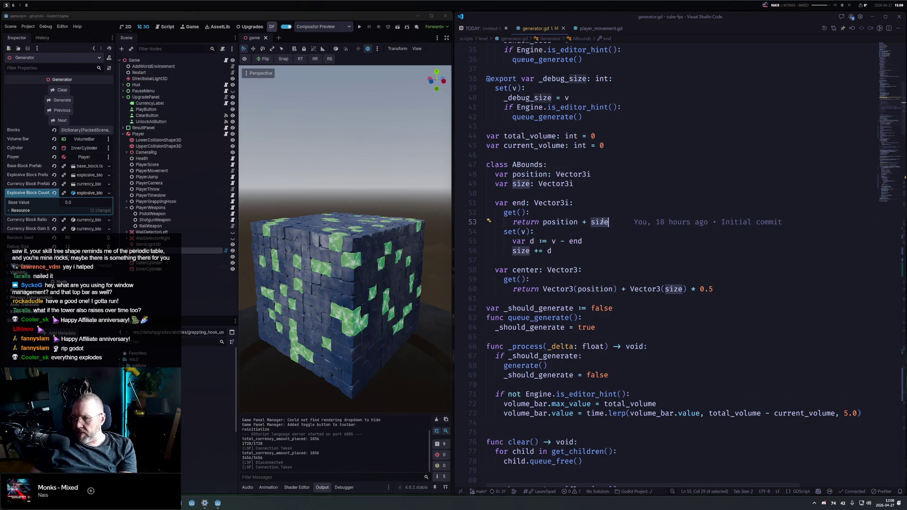
{"action": "scroll", "coordinate": [897, 112], "scroll_direction": "down", "scroll_amount": 20}
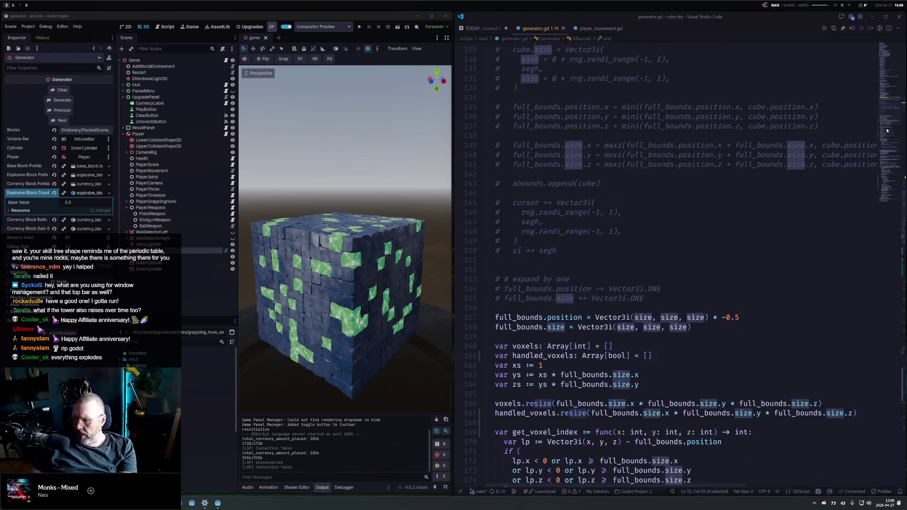
{"action": "scroll", "coordinate": [890, 114], "scroll_direction": "down", "scroll_amount": 19}
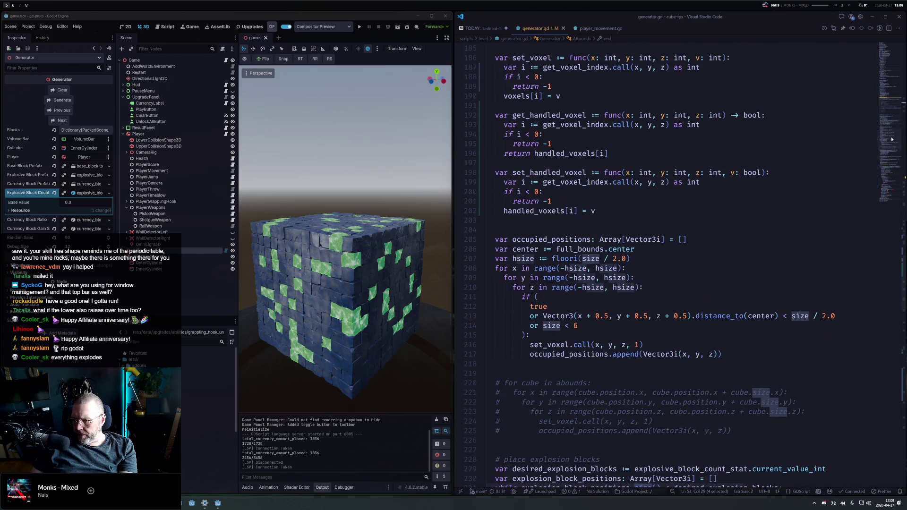
{"action": "scroll", "coordinate": [891, 139], "scroll_direction": "down", "scroll_amount": 13}
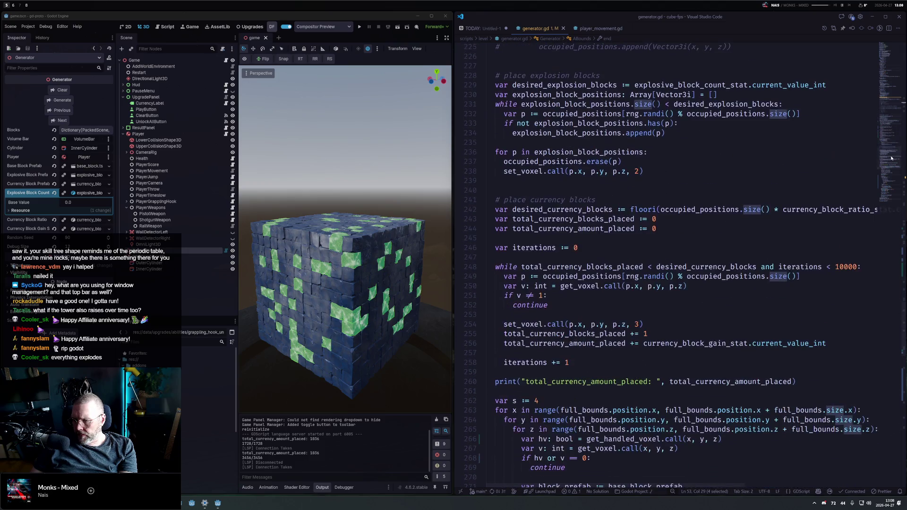
{"action": "scroll", "coordinate": [891, 158], "scroll_direction": "down", "scroll_amount": 1}
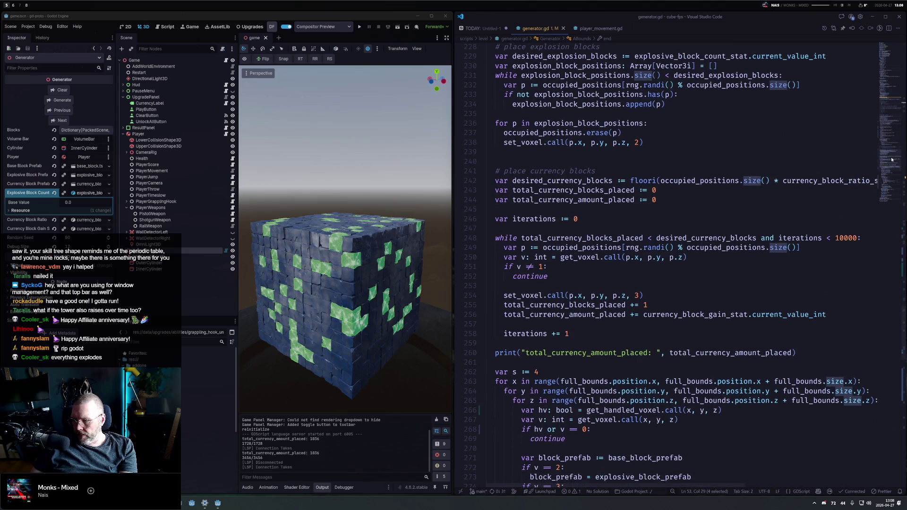
{"action": "scroll", "coordinate": [892, 159], "scroll_direction": "down", "scroll_amount": 2}
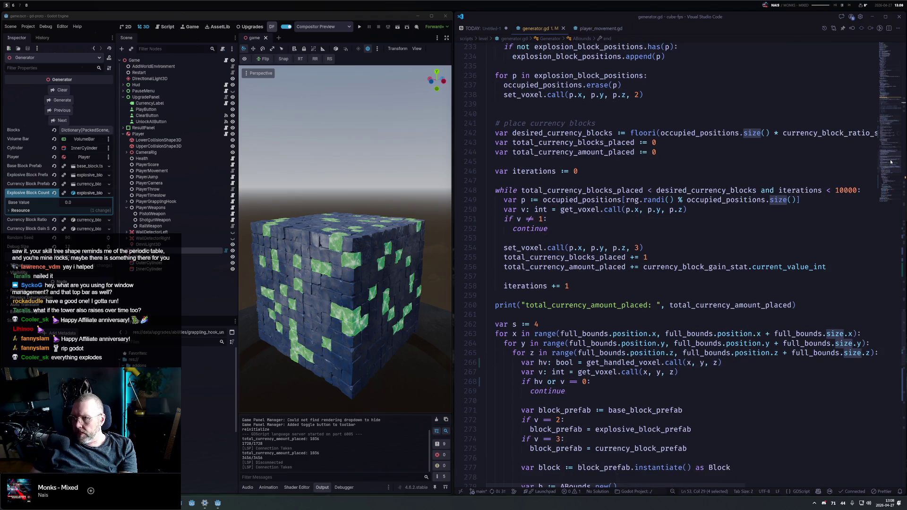
{"action": "scroll", "coordinate": [890, 164], "scroll_direction": "down", "scroll_amount": 1}
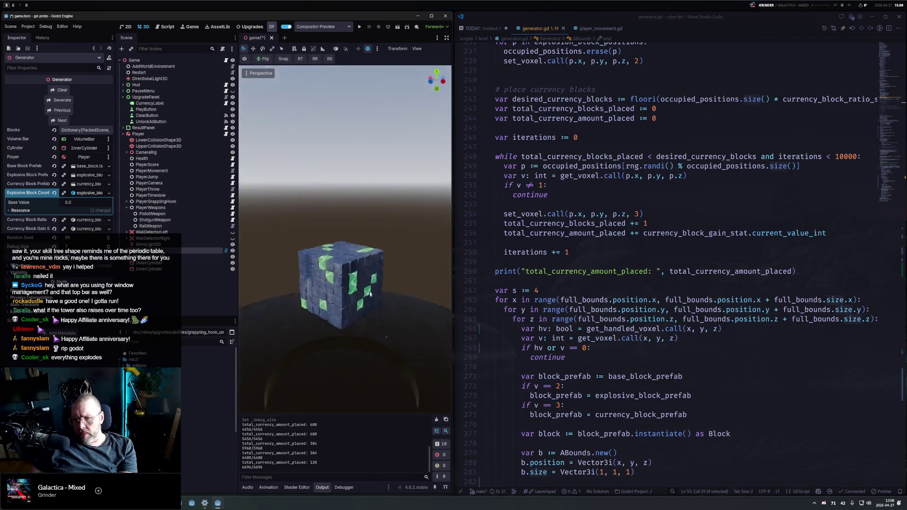
{"action": "scroll", "coordinate": [369, 289], "scroll_direction": "up", "scroll_amount": 5}
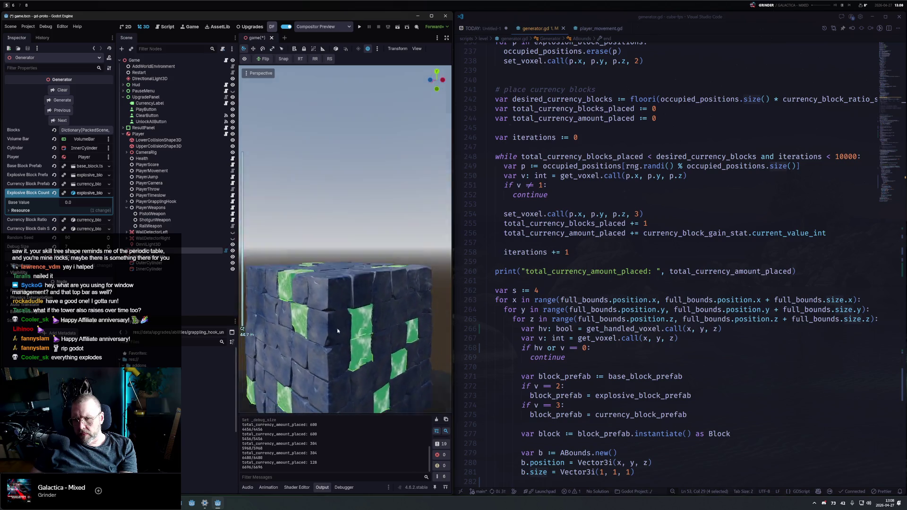
{"action": "key", "text": "KP_1"}
{"action": "mouse_move", "coordinate": [254, 249]}
{"action": "left_mouse_down"}
{"action": "mouse_move", "coordinate": [282, 249]}
{"action": "mouse_move", "coordinate": [402, 298]}
{"action": "left_mouse_up"}
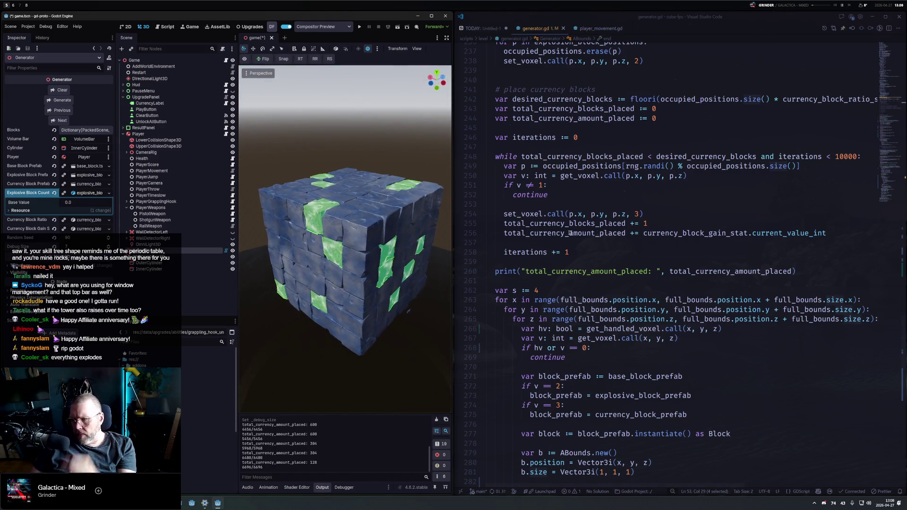
{"action": "left_click", "coordinate": [578, 253]}
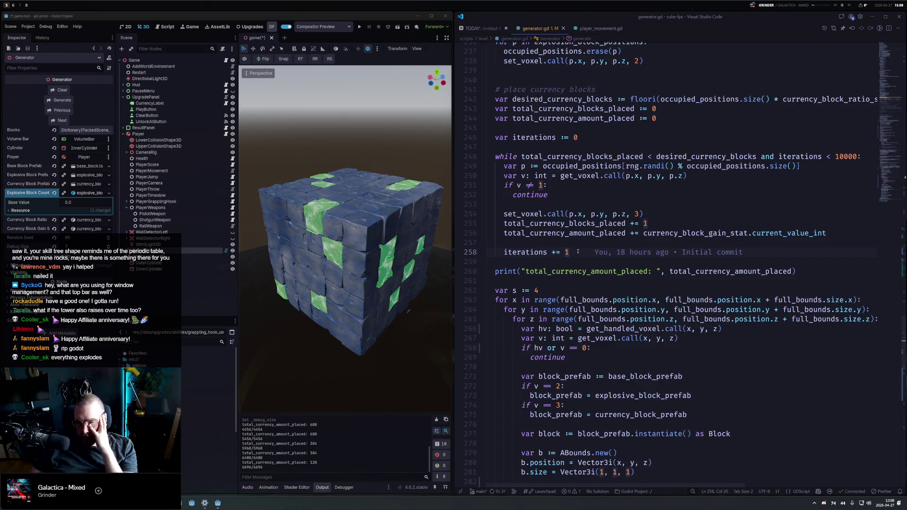
{"action": "left_click", "coordinate": [662, 211]}
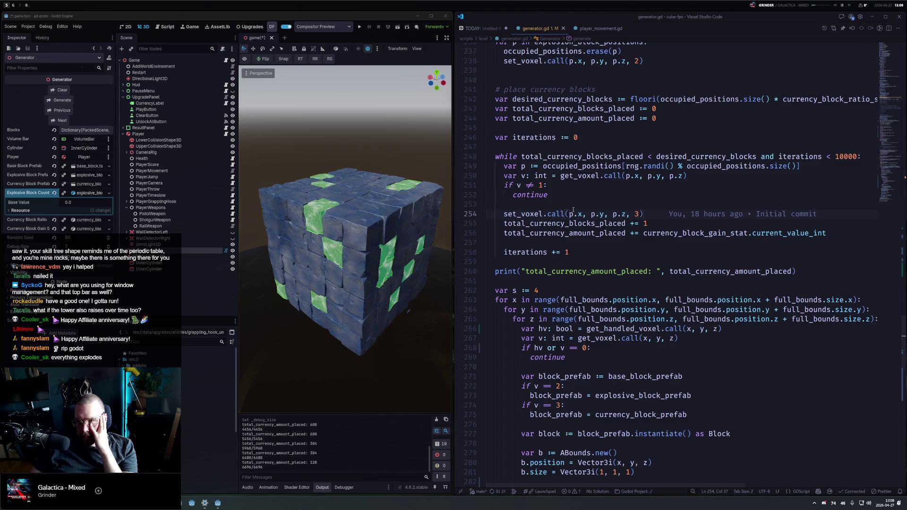
{"action": "scroll", "coordinate": [561, 315], "scroll_direction": "down", "scroll_amount": 5}
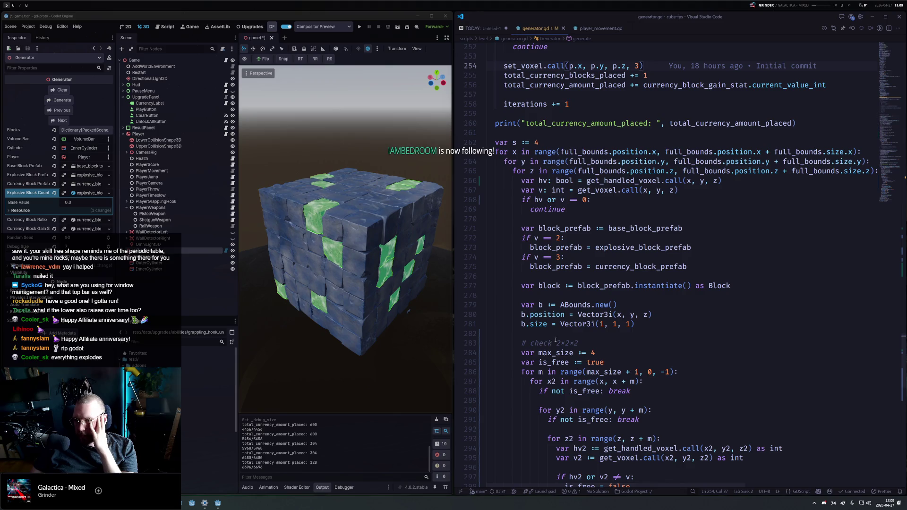
{"action": "scroll", "coordinate": [556, 341], "scroll_direction": "down", "scroll_amount": 8}
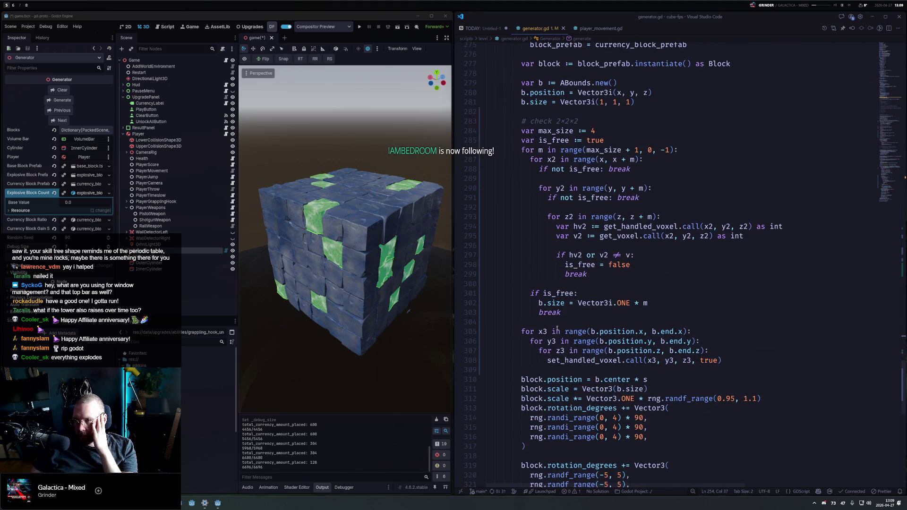
{"action": "left_click", "coordinate": [720, 148]}
Move var is_free := true inside the for m loop, drop the blank line, save, and regenerate
{"action": "key", "text": "Down"}
{"action": "key", "text": "Up"}
{"action": "key", "text": "End"}
{"action": "key", "text": "Return"}
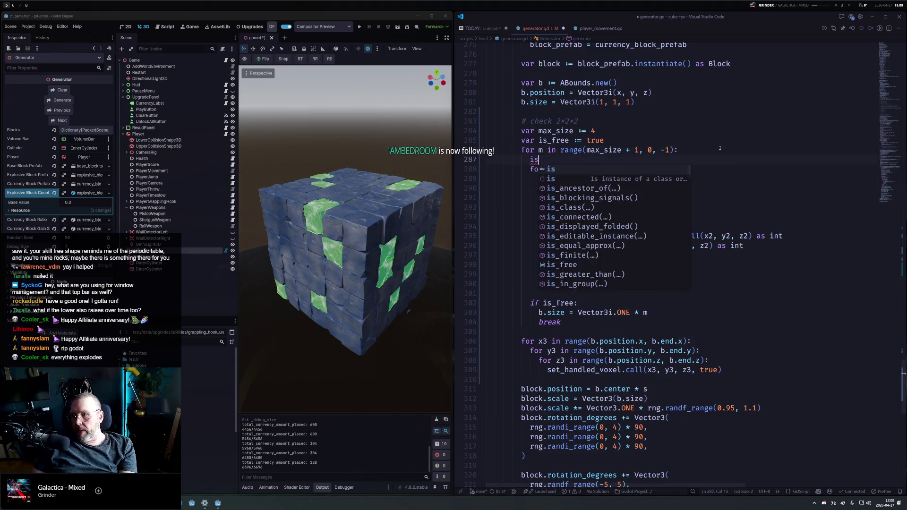
{"action": "key", "text": "Up"}
{"action": "key", "text": "Up"}
{"action": "key", "text": "alt+Down"}
{"action": "key", "text": "Down"}
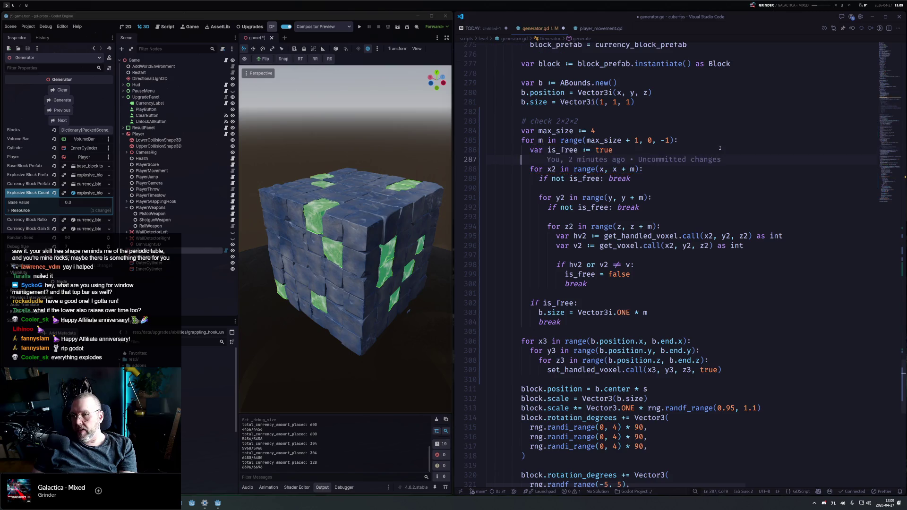
{"action": "key", "text": "BackSpace"}
{"action": "key", "text": "ctrl+s"}
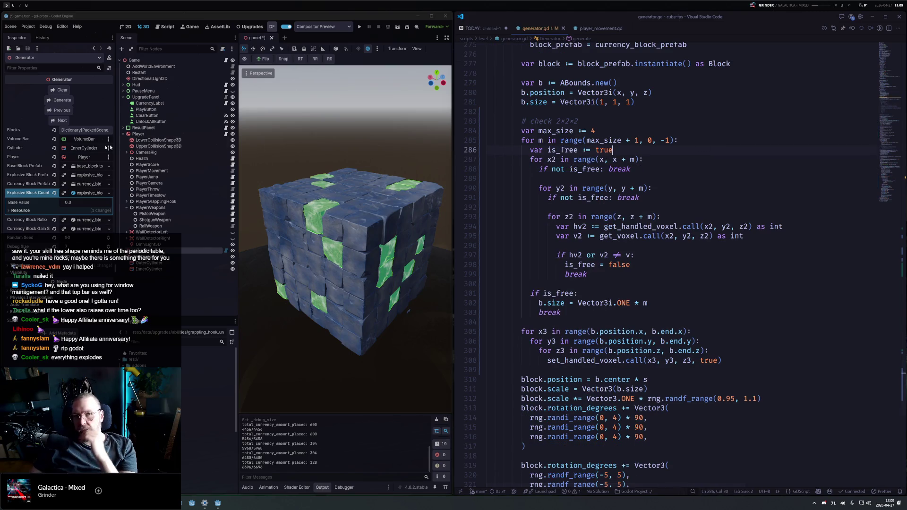
{"action": "left_click", "coordinate": [60, 101]}
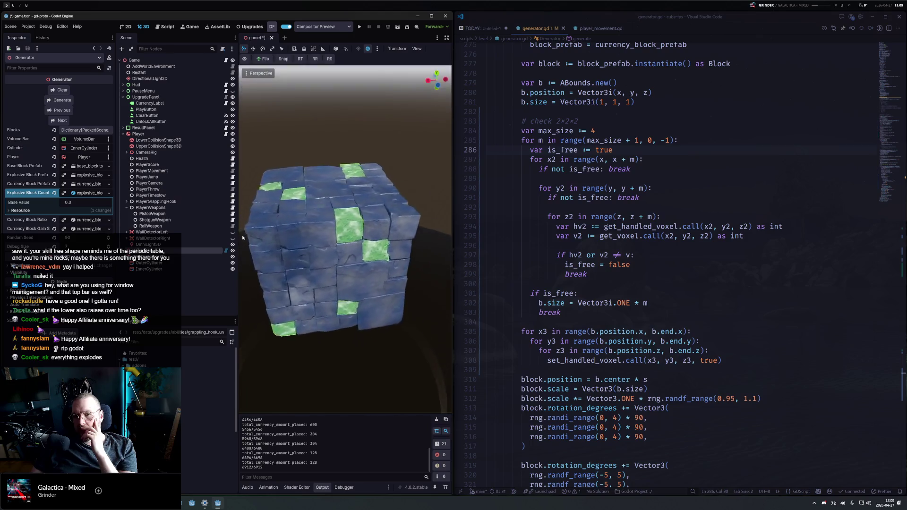
Level the view and regenerate the merged-block cube with five successive random seeds
{"action": "mouse_move", "coordinate": [401, 312]}
{"action": "left_mouse_down"}
{"action": "mouse_move", "coordinate": [254, 101]}
{"action": "mouse_move", "coordinate": [396, 281]}
{"action": "left_mouse_up"}
{"action": "scroll", "coordinate": [369, 245], "scroll_direction": "down", "scroll_amount": 2}
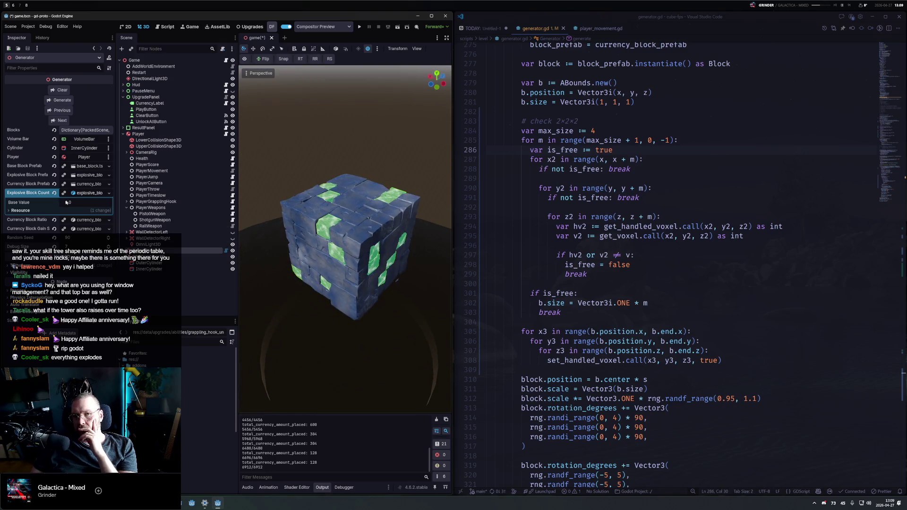
{"action": "left_click", "coordinate": [60, 121]}
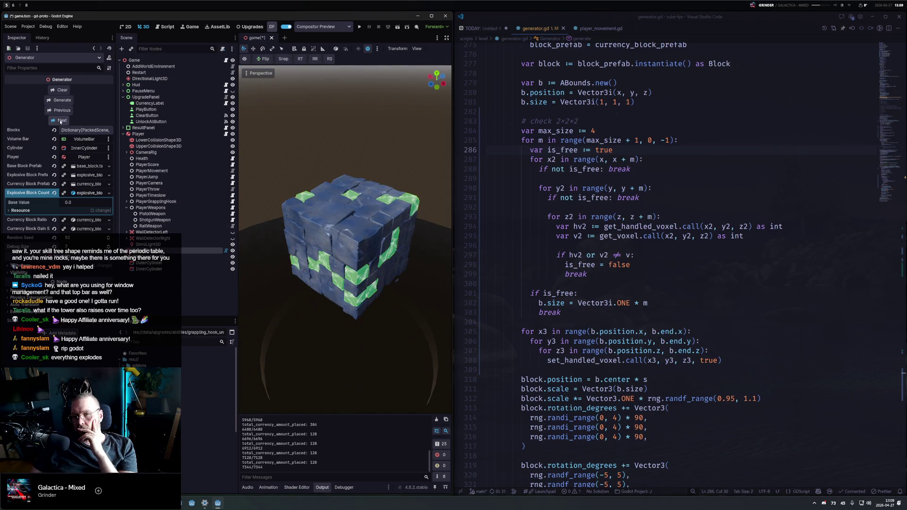
{"action": "left_click", "coordinate": [60, 121]}
{"action": "left_click", "coordinate": [60, 121]}
{"action": "left_click", "coordinate": [60, 121]}
{"action": "left_click", "coordinate": [60, 121]}
Enable the Compositor Preview to show the purple space environment, viewing the cube at an angle
{"action": "mouse_move", "coordinate": [345, 246]}
{"action": "left_mouse_down"}
{"action": "mouse_move", "coordinate": [361, 148]}
{"action": "mouse_move", "coordinate": [368, 265]}
{"action": "mouse_move", "coordinate": [263, 359]}
{"action": "left_mouse_up"}
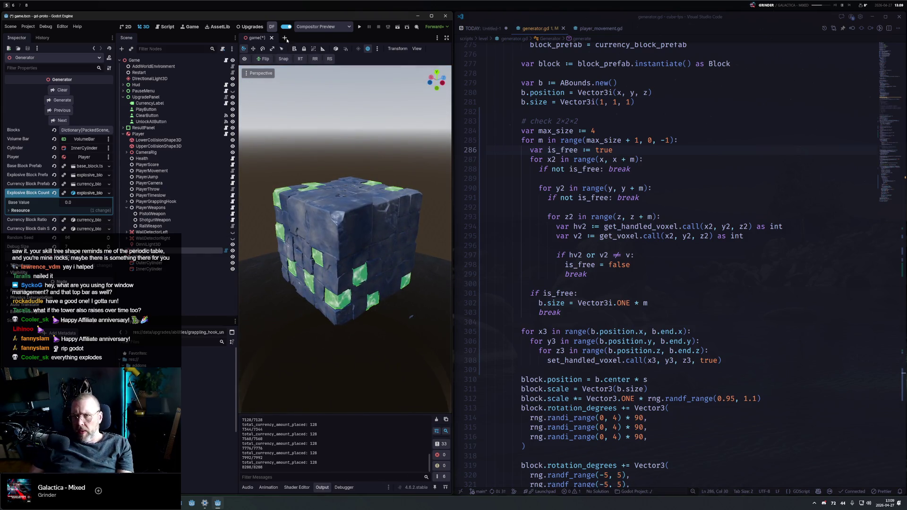
{"action": "left_click", "coordinate": [244, 59]}
{"action": "mouse_move", "coordinate": [258, 142]}
{"action": "left_mouse_down"}
{"action": "mouse_move", "coordinate": [318, 90]}
{"action": "mouse_move", "coordinate": [403, 82]}
{"action": "mouse_move", "coordinate": [287, 138]}
{"action": "mouse_move", "coordinate": [288, 152]}
{"action": "left_mouse_up"}
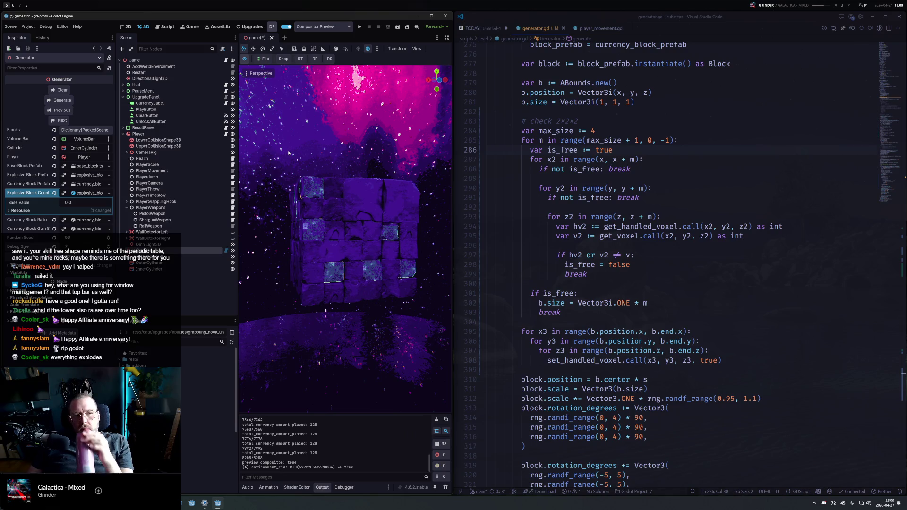
Regenerate with seeds 97 and 98, raise Debug Size to 10, and run the game with F5
{"action": "left_click", "coordinate": [63, 121]}
{"action": "left_click", "coordinate": [63, 121]}
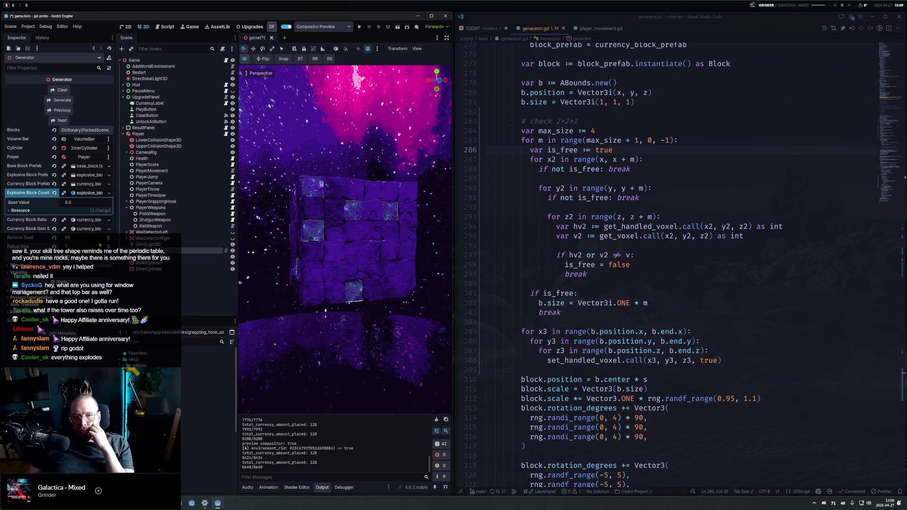
{"action": "left_click_drag", "start_coordinate": [66, 246], "coordinate": [83, 247]}
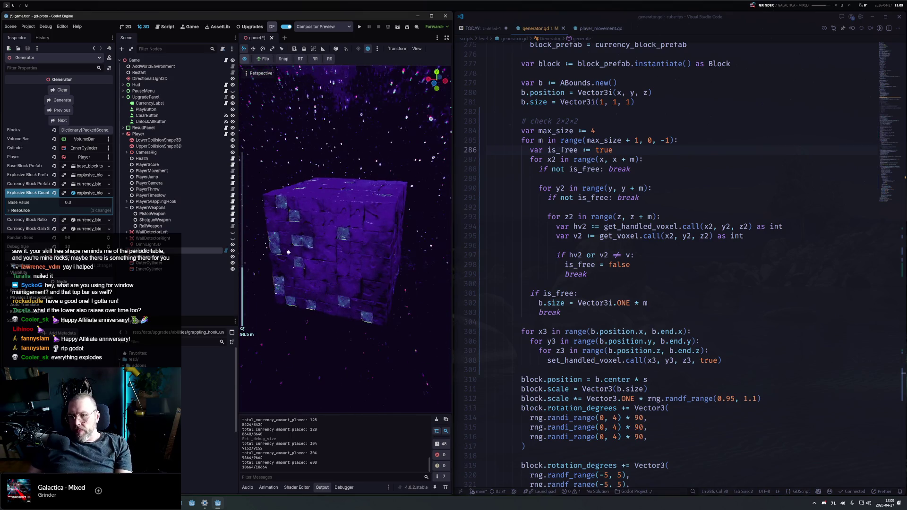
{"action": "key", "text": "F5"}
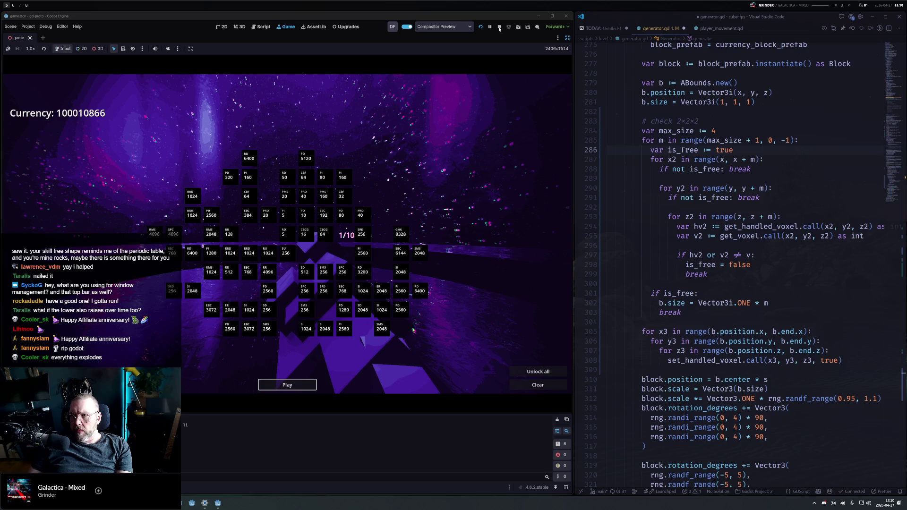
Delete the '# check 2×2×2' comment from generator.gd and review the max_size loop and voxel lookup lines
{"action": "triple_click", "coordinate": [681, 121]}
{"action": "key", "text": "BackSpace"}
{"action": "left_click", "coordinate": [706, 131]}
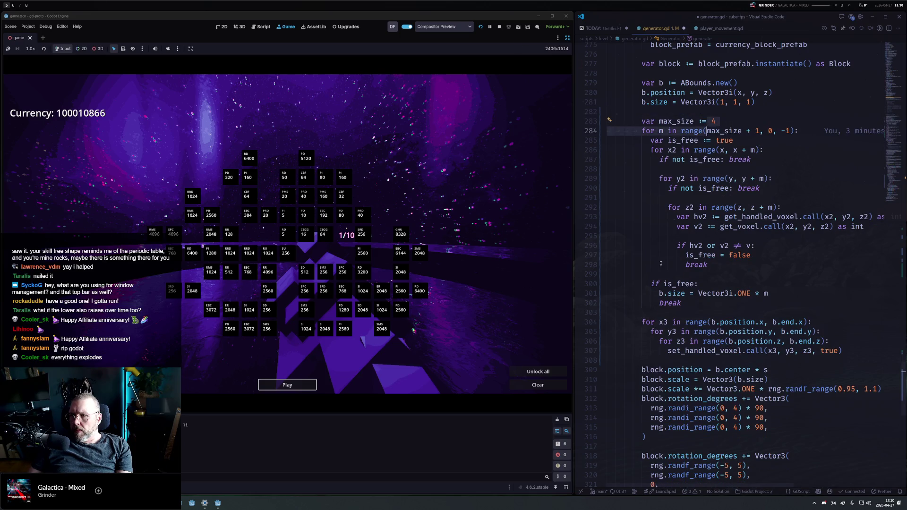
{"action": "left_click", "coordinate": [722, 121]}
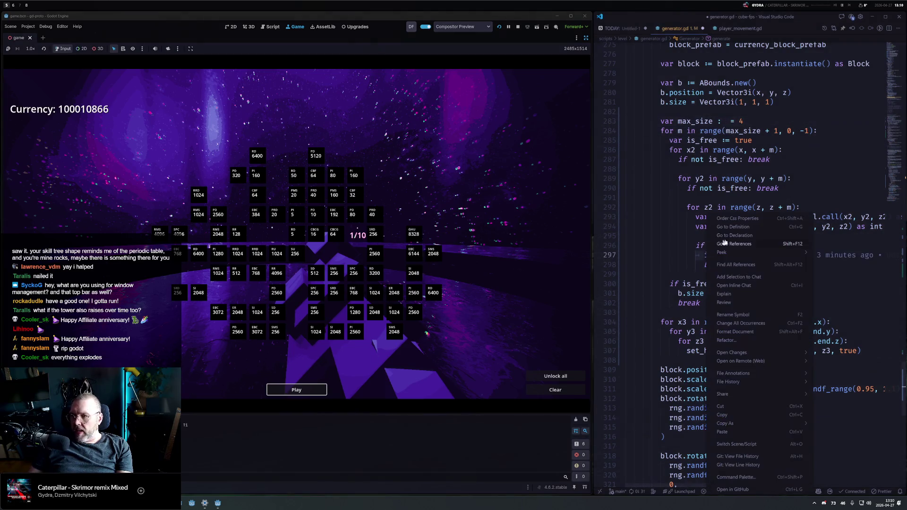
{"action": "left_click", "coordinate": [698, 255]}
{"action": "left_click", "coordinate": [673, 224]}
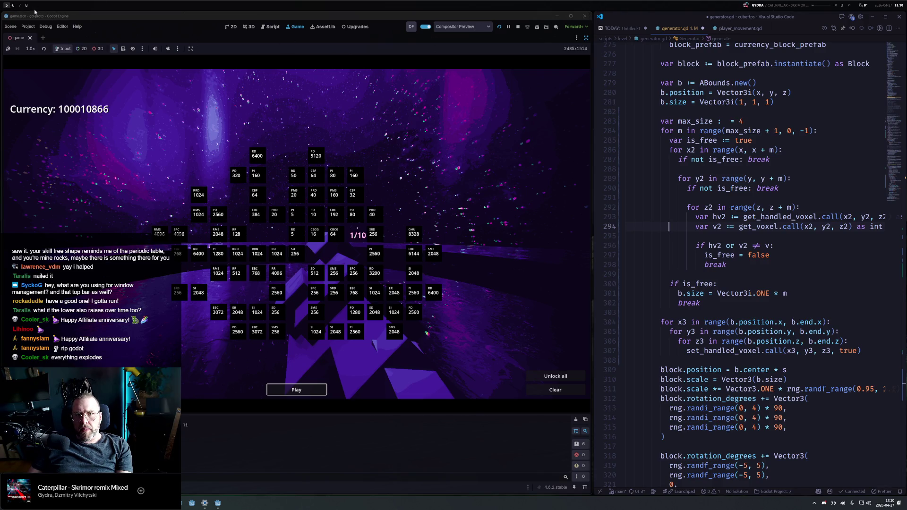
{"action": "key", "text": "alt+6"}
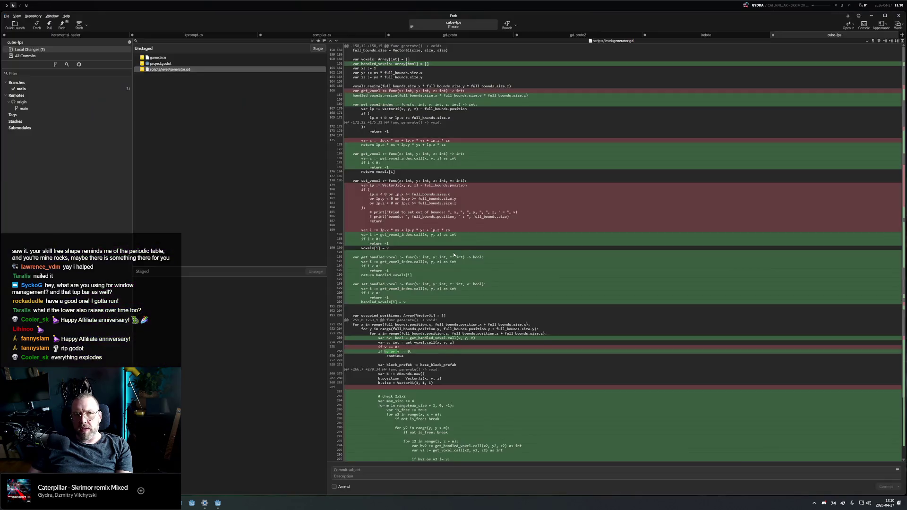
Switch between workspaces 7 and 8, ending on the empty desktop wallpaper
{"action": "key", "text": "alt+7"}
{"action": "key", "text": "alt+8"}
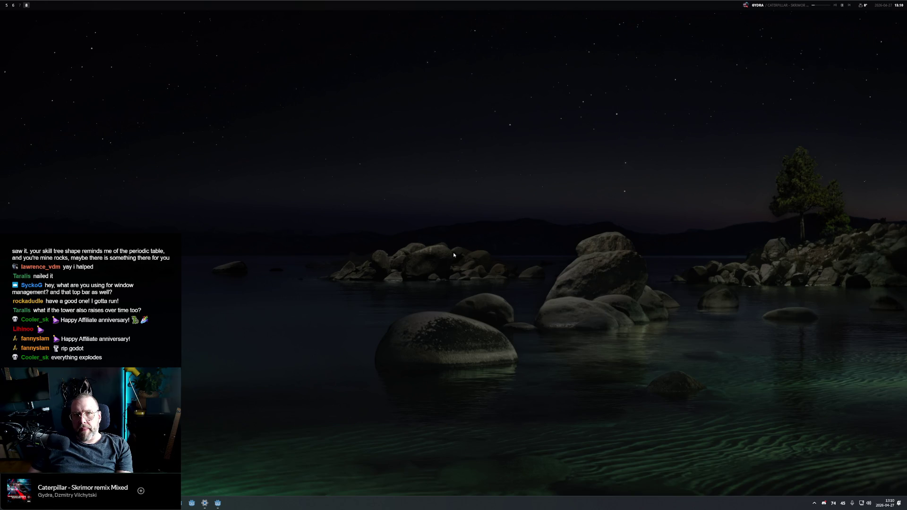
{"action": "key", "text": "alt+7"}
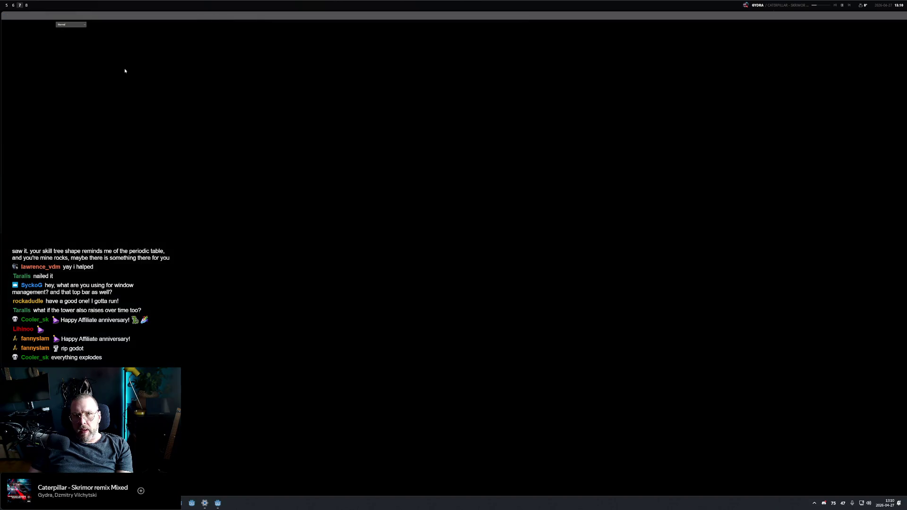
{"action": "key", "text": "alt+8"}
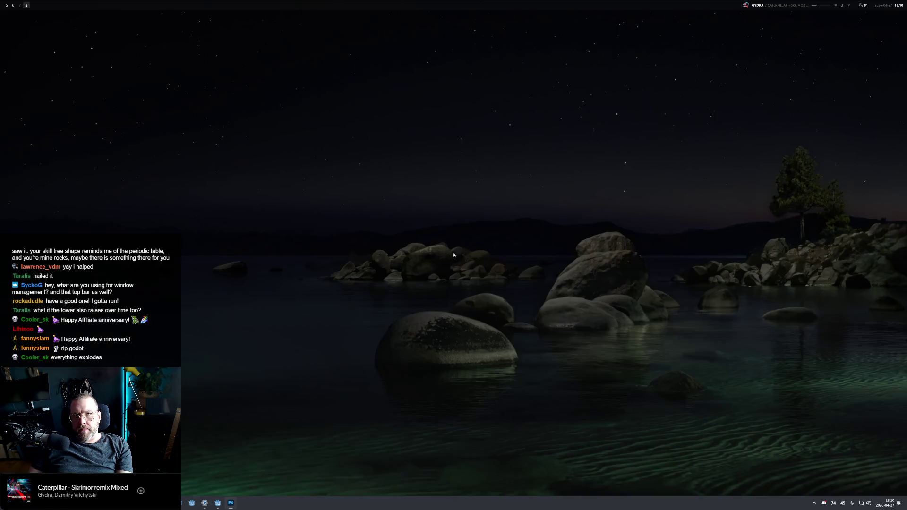